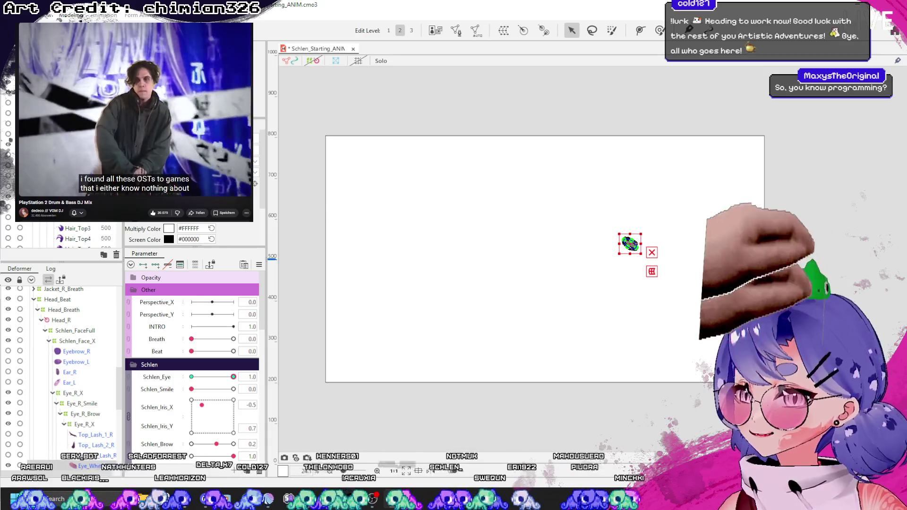
- Deselect the object, close the document with Ctrl+W, and reopen Schlen_Starting_ANIM.cmo3
left_click(477, 148)
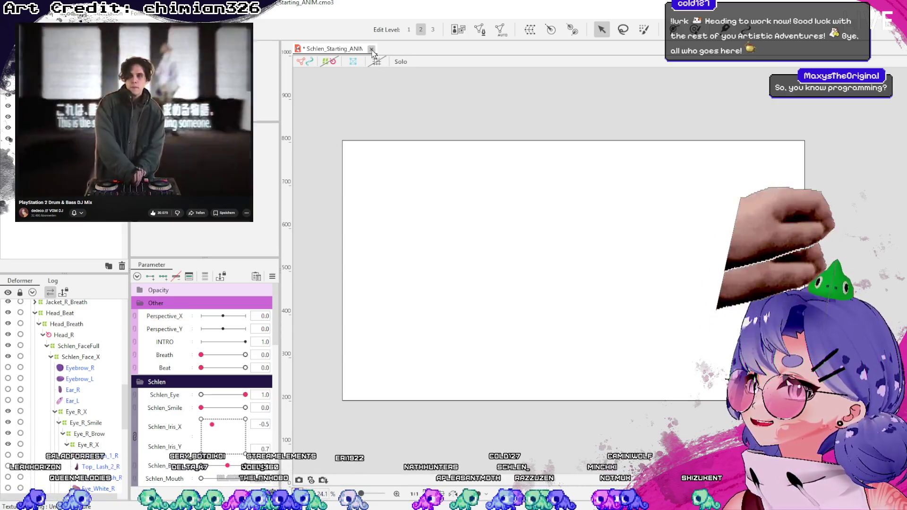
key("ctrl+w")
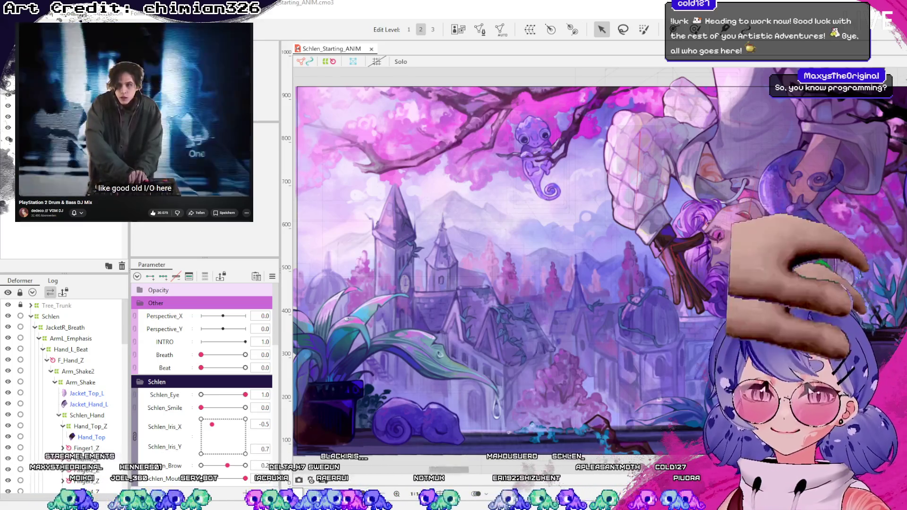
scroll(662, 202, "down", 1)
scroll(648, 232, "down", 1)
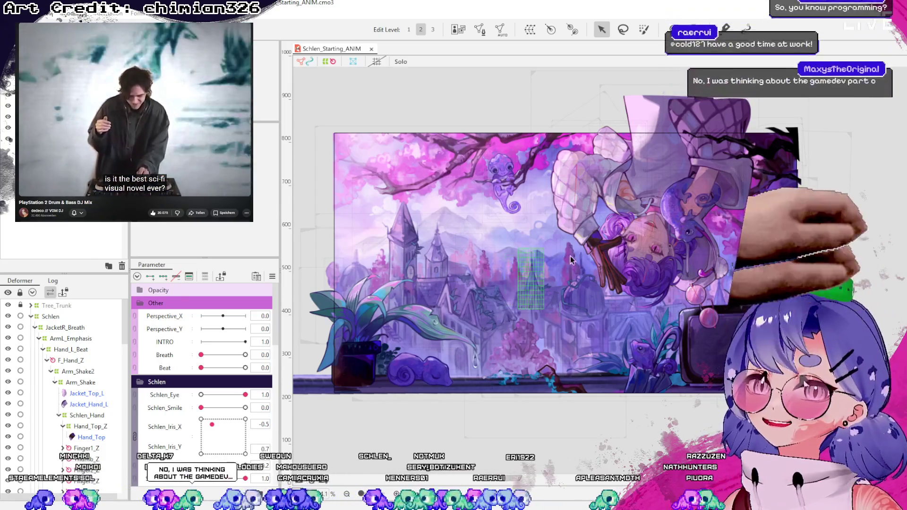
scroll(616, 241, "up", 4)
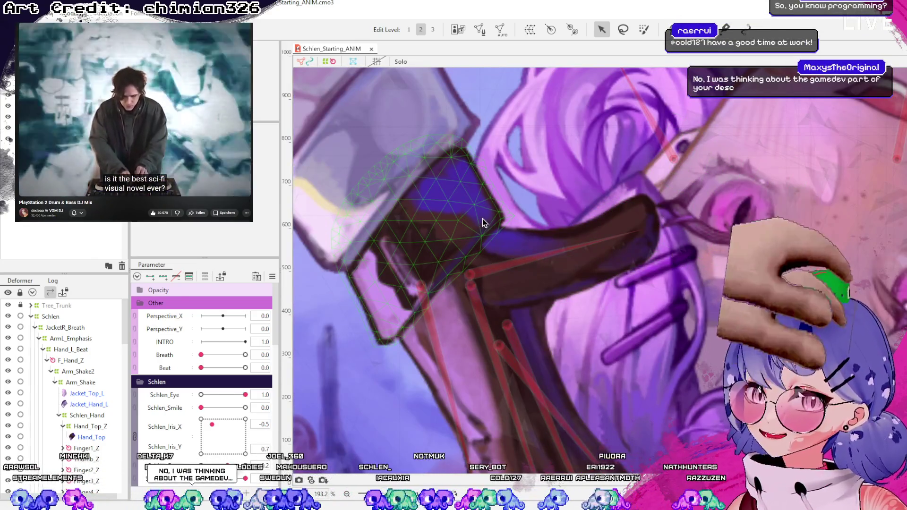
scroll(482, 218, "down", 5)
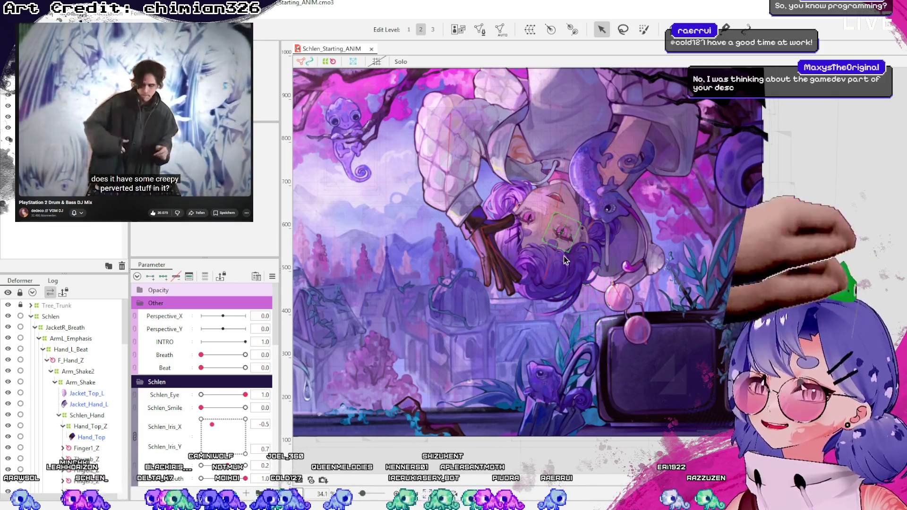
scroll(561, 260, "up", 5)
scroll(557, 251, "down", 3)
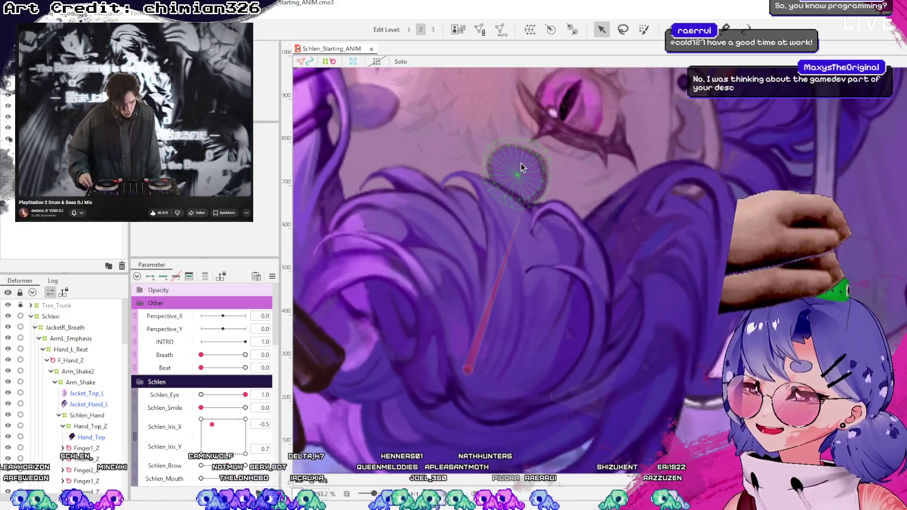
scroll(582, 265, "down", 6)
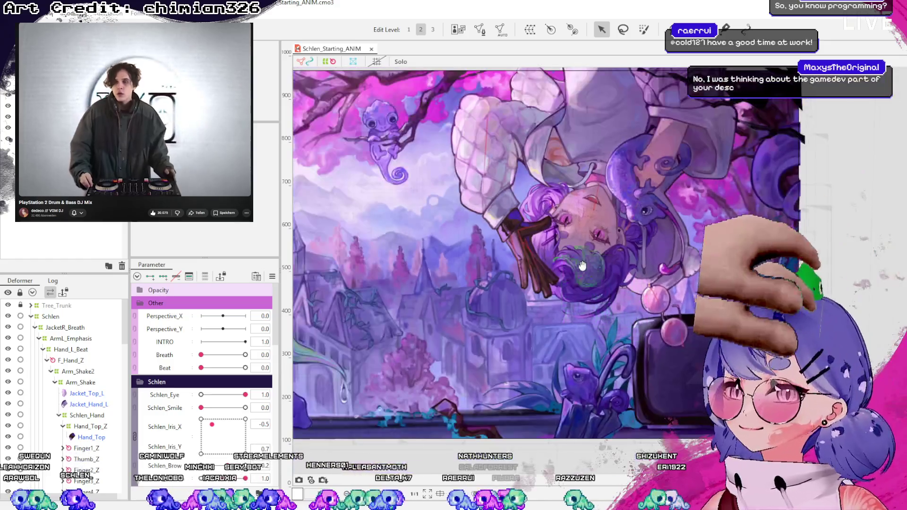
scroll(469, 237, "up", 5)
scroll(469, 237, "down", 5)
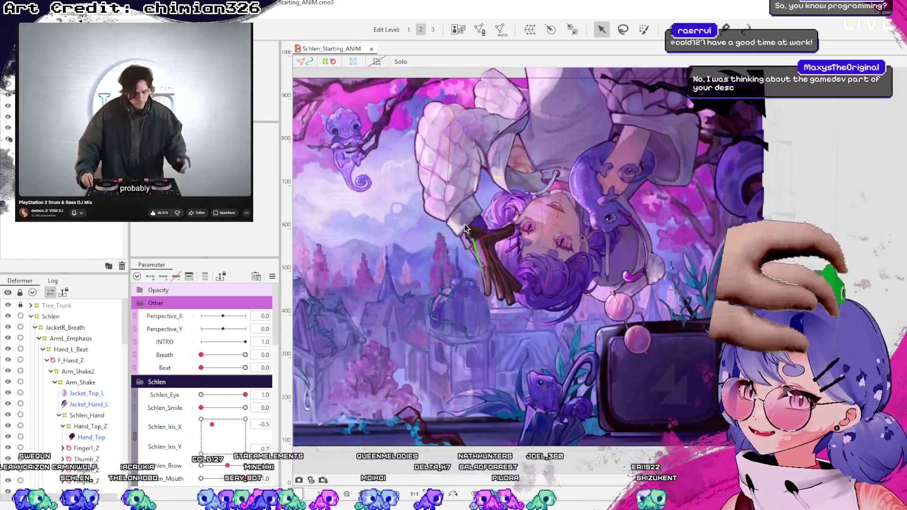
scroll(393, 203, "up", 6)
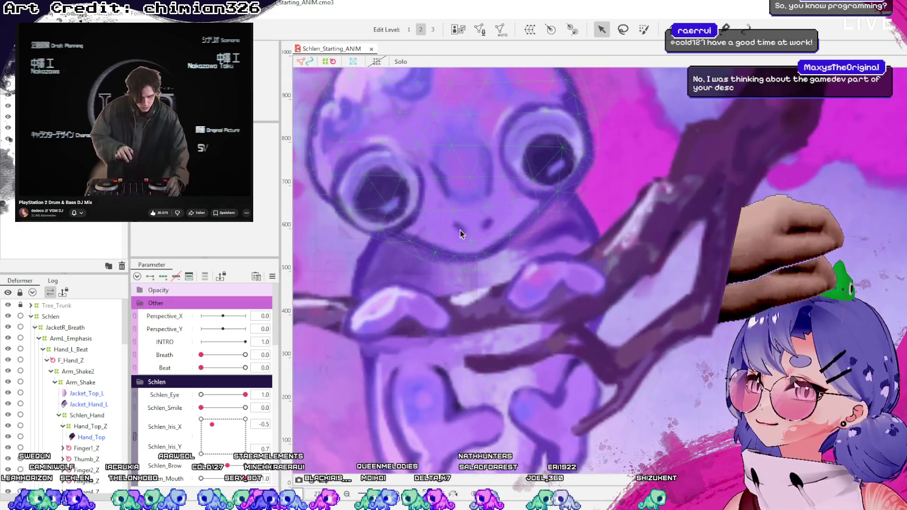
scroll(460, 231, "down", 3)
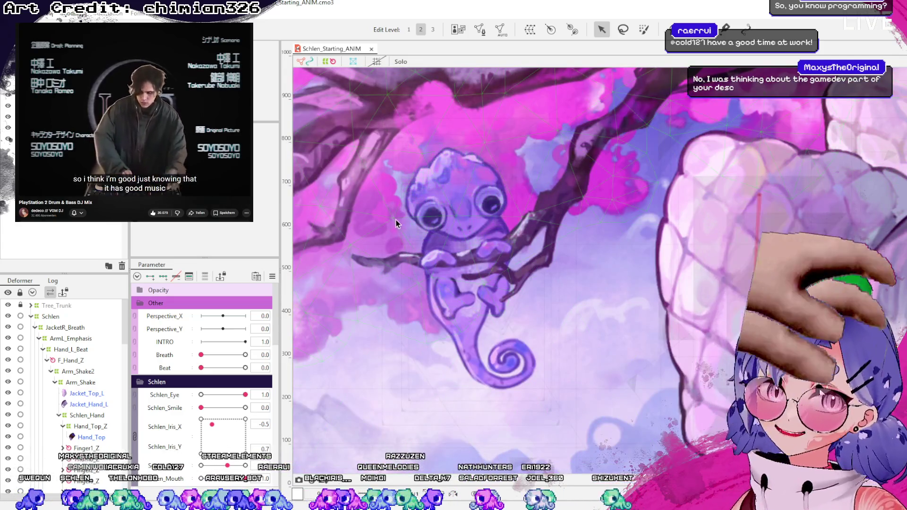
scroll(396, 220, "down", 5)
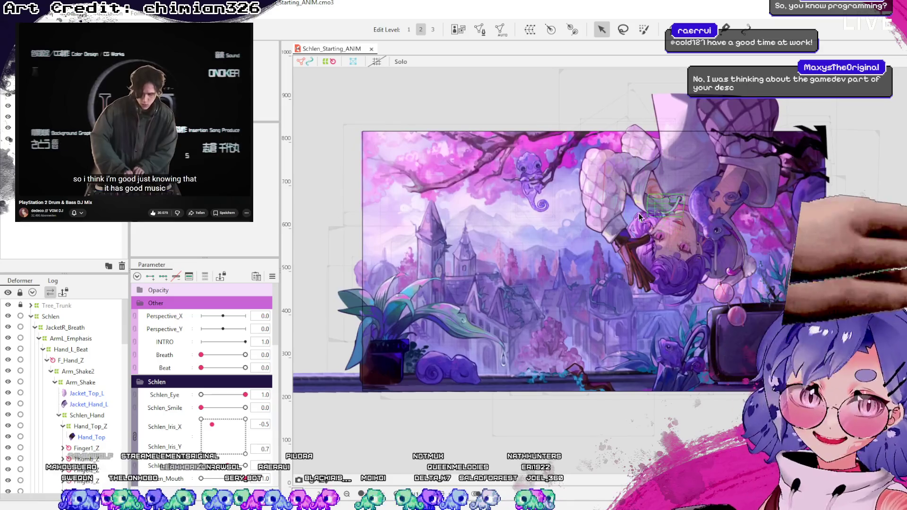
left_click_drag(726, 260, 679, 244)
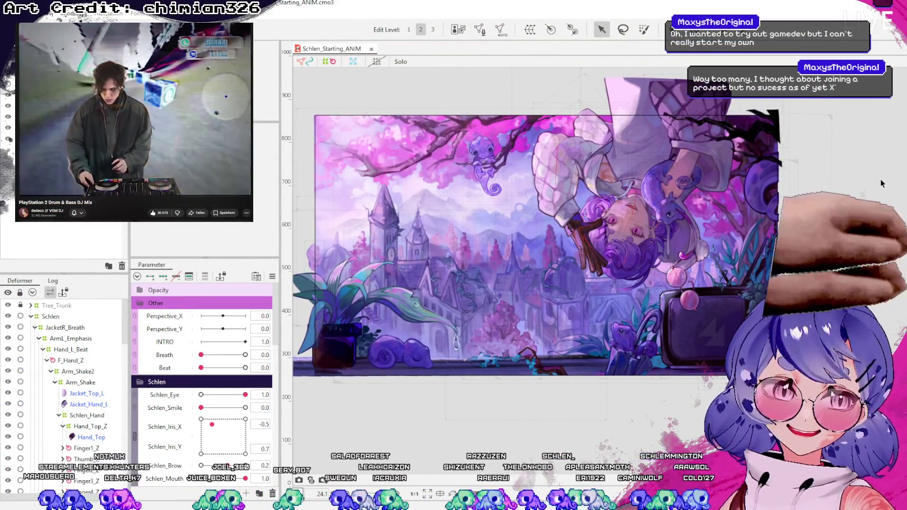
mouse_move(850, 78)
left_mouse_down()
mouse_move(688, 302)
mouse_move(342, 381)
mouse_move(297, 415)
mouse_move(311, 416)
left_mouse_up()
- Clear the mesh selection and switch to the YouTube C# arrays video in the browser
left_click(474, 460)
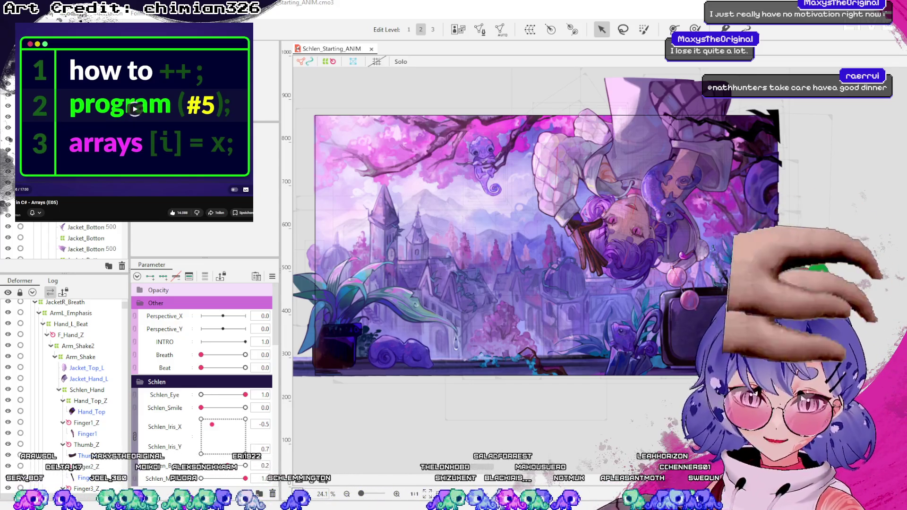
key("alt+Tab")
scroll(384, 292, "down", 3)
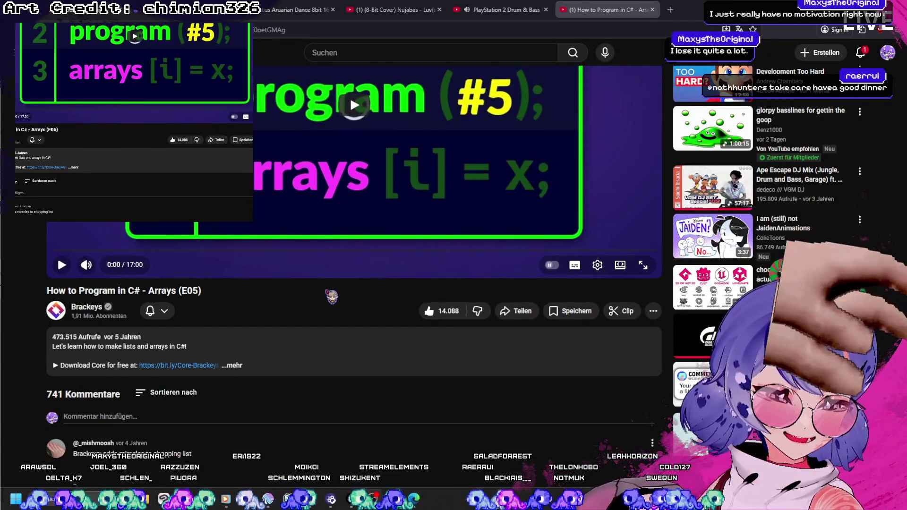
- Scroll through the C# arrays video page and start the video playing
scroll(326, 293, "down", 3)
scroll(199, 288, "down", 3)
scroll(157, 289, "up", 4)
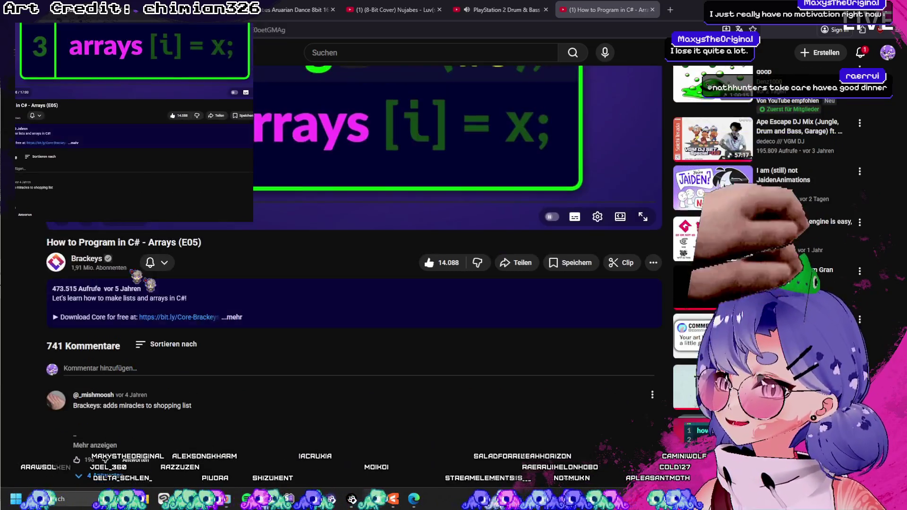
scroll(245, 321, "up", 4)
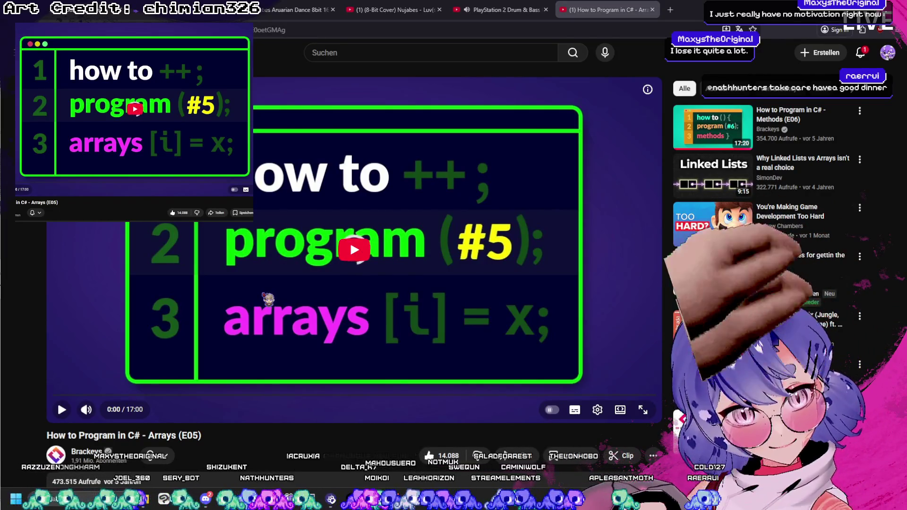
left_click(350, 240)
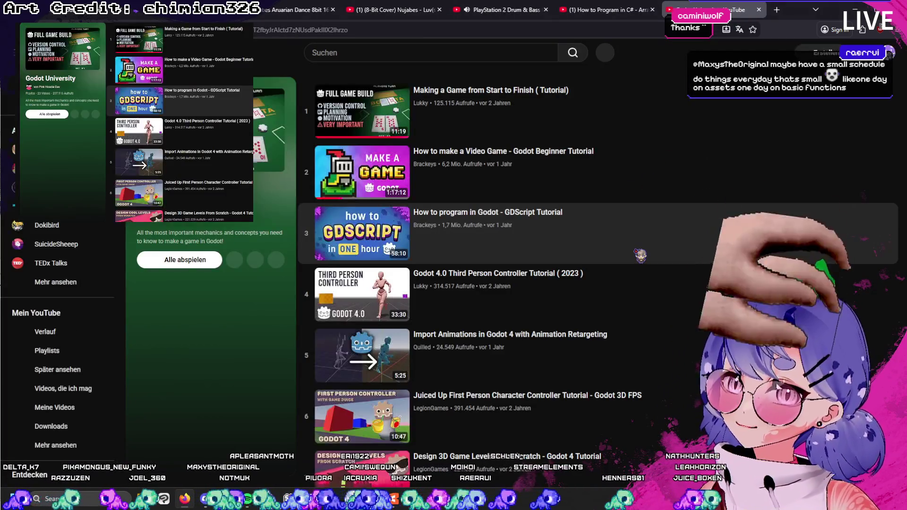
- Open the Godot beginner tutorial from the playlist, pause it, and copy its link
left_click(493, 168)
left_click(486, 166)
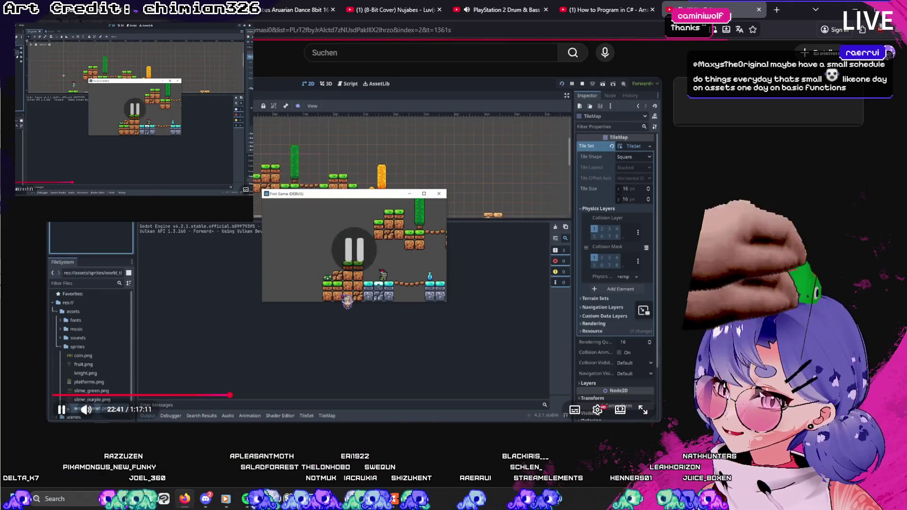
left_click(332, 30)
right_click(330, 83)
key("Escape")
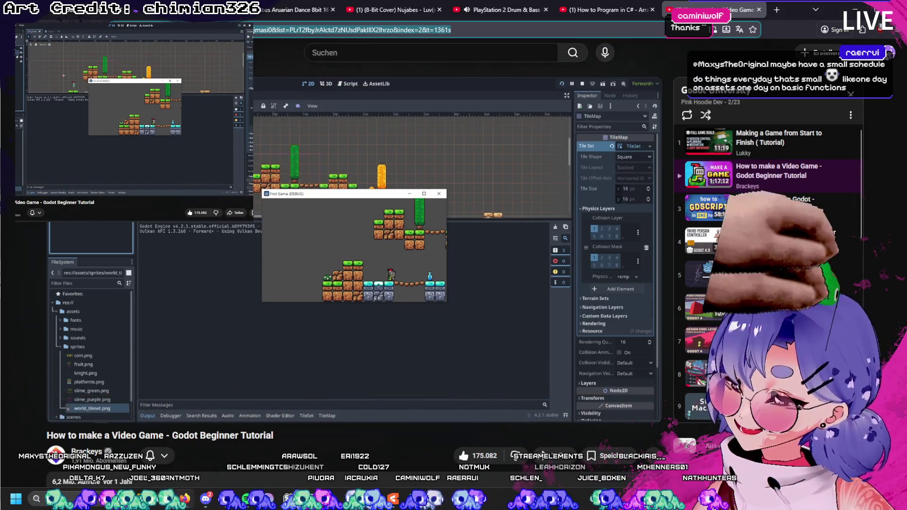
key("ctrl+l")
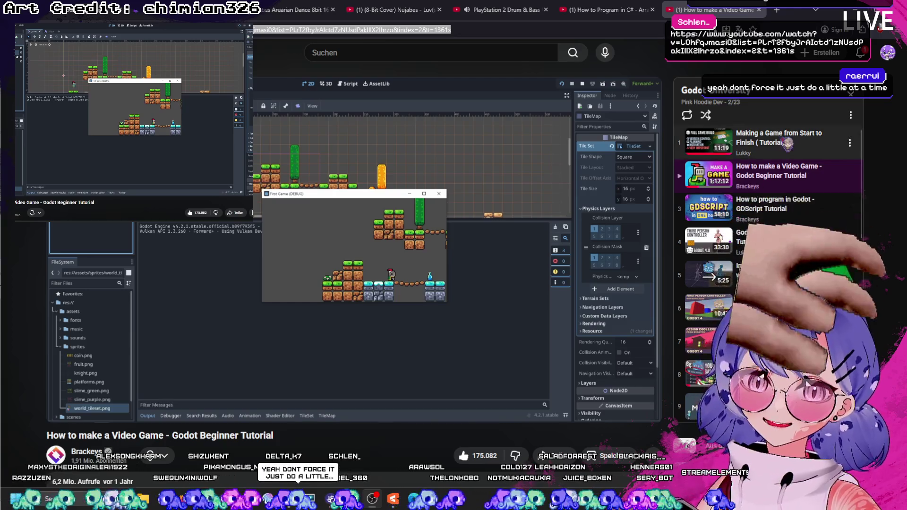
- Scroll through the video description and back, then return to Live2D Cubism Editor
scroll(775, 283, "down", 6)
scroll(775, 284, "up", 9)
scroll(774, 284, "down", 2)
scroll(775, 293, "up", 2)
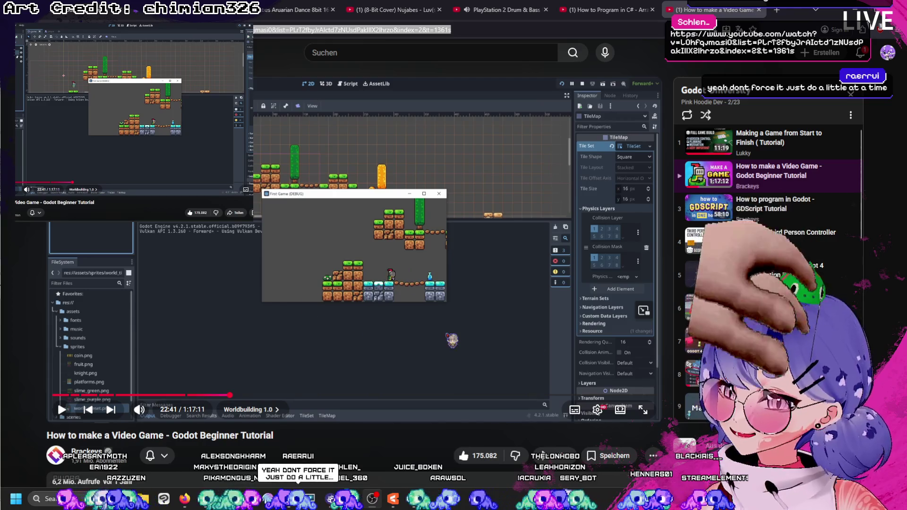
scroll(58, 331, "down", 5)
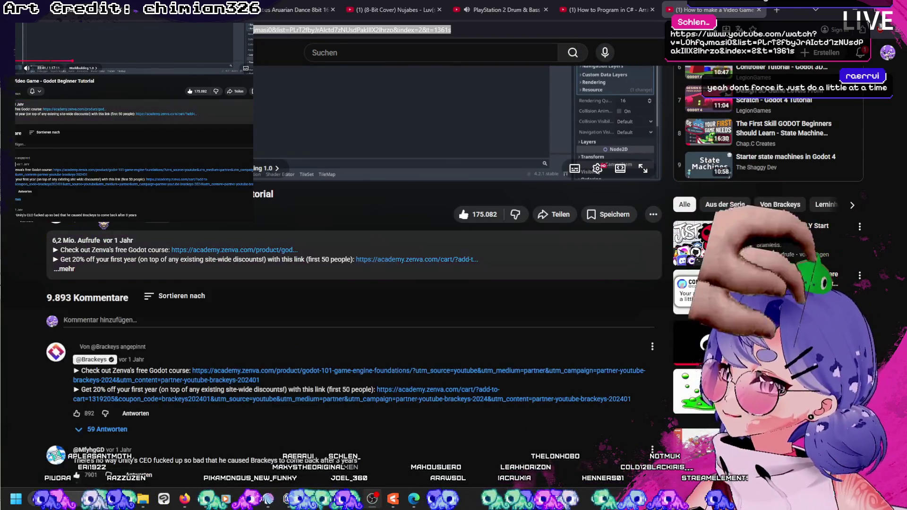
scroll(58, 401, "up", 5)
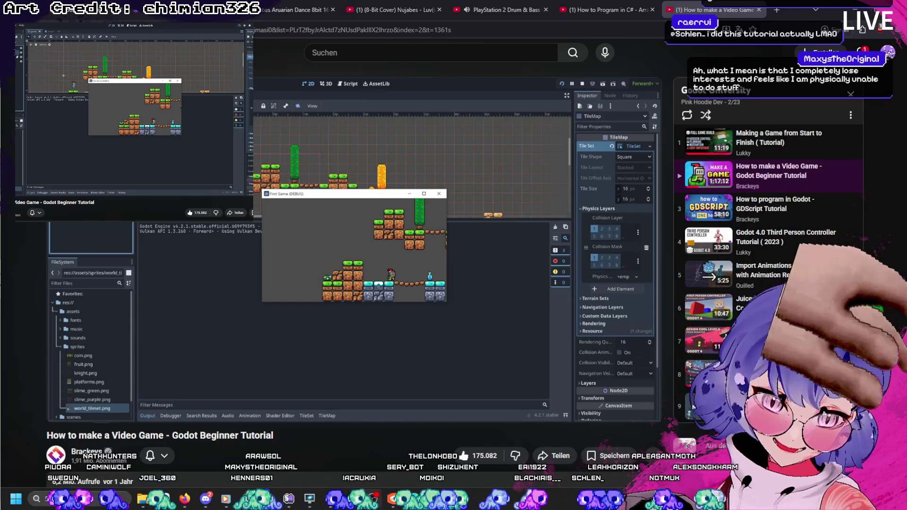
key("alt+Tab")
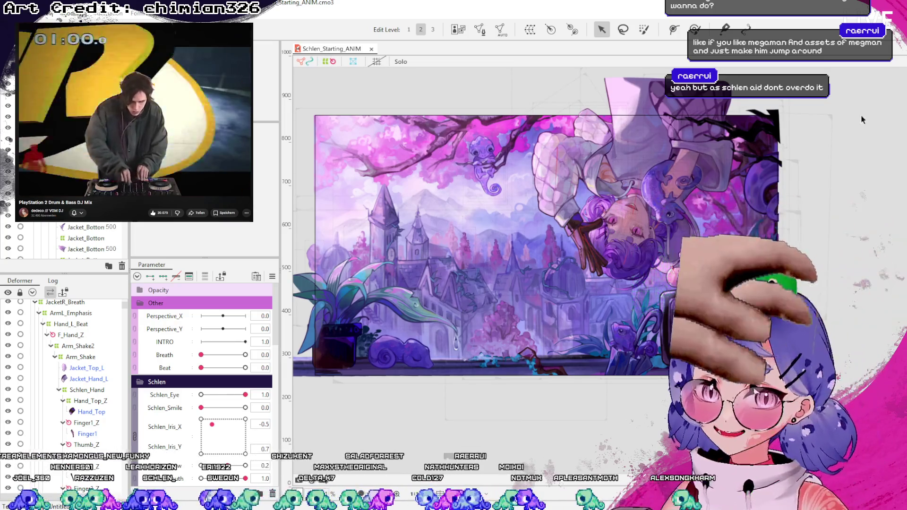
- Select the umbrella handle in the Live2D scene
left_click(632, 293)
- Hide textures to inspect the meshes, then turn the full coloured artwork back on
scroll(631, 293, "down", 3)
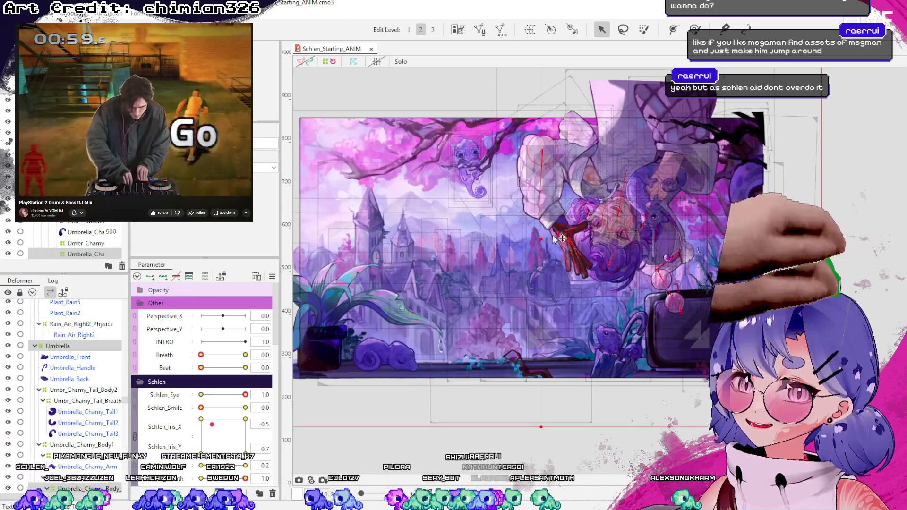
left_click(353, 62)
scroll(628, 258, "down", 1)
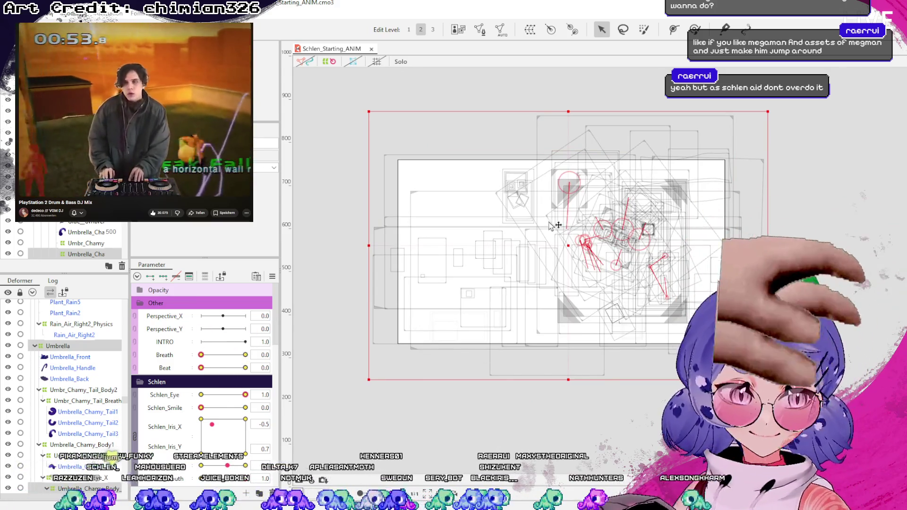
left_click(854, 149)
mouse_move(810, 98)
left_mouse_down()
mouse_move(407, 219)
mouse_move(339, 413)
left_mouse_up()
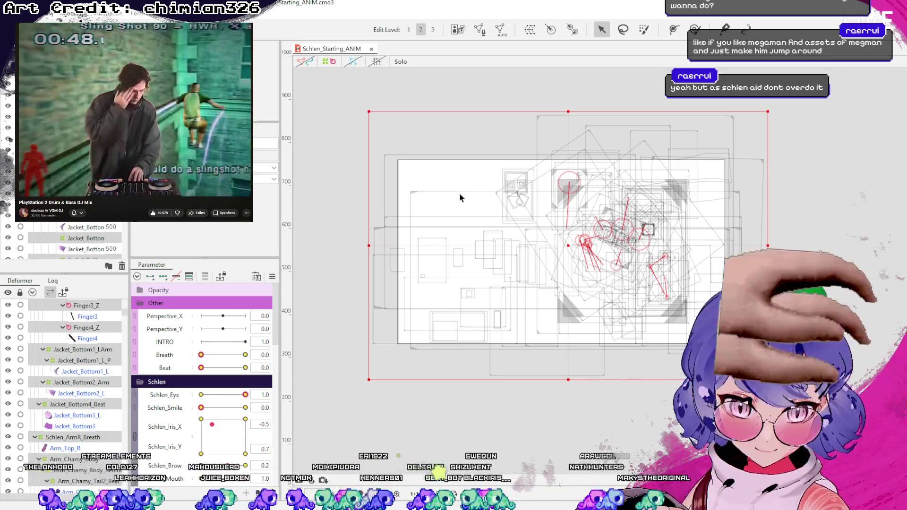
left_click(830, 163)
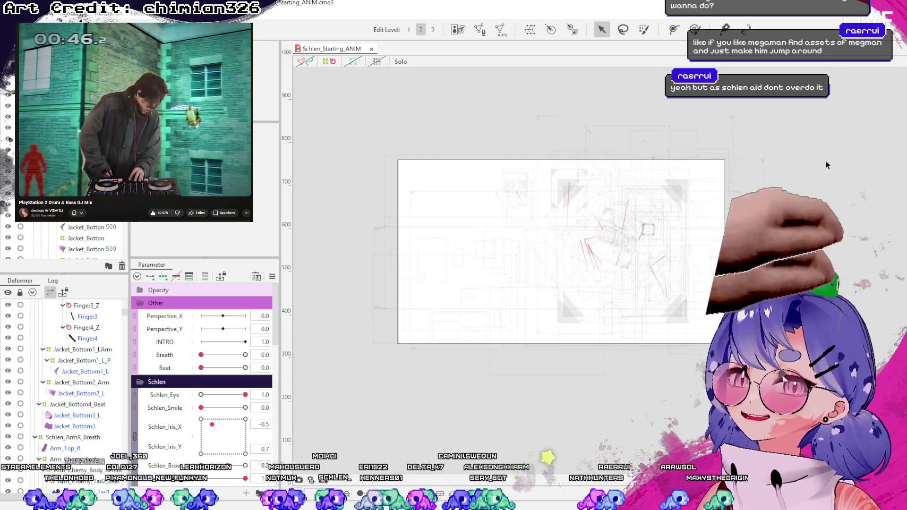
scroll(511, 182, "up", 3)
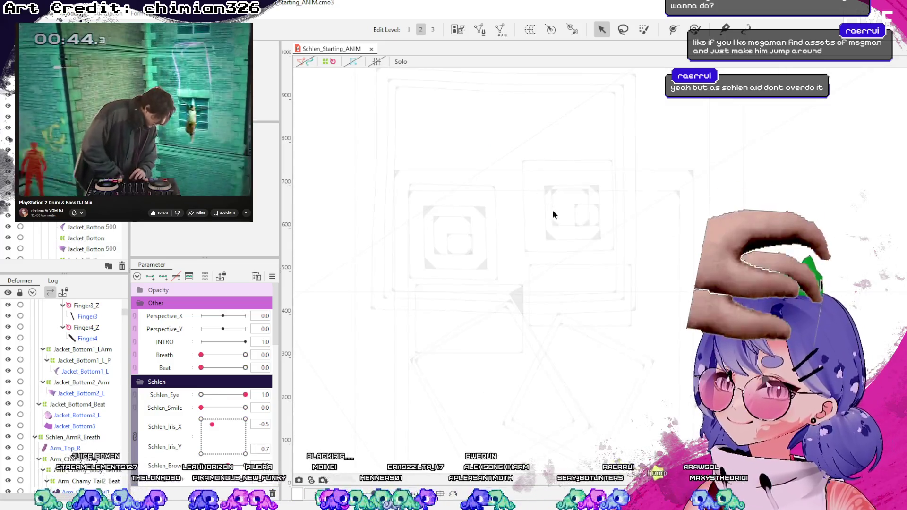
scroll(589, 242, "up", 4)
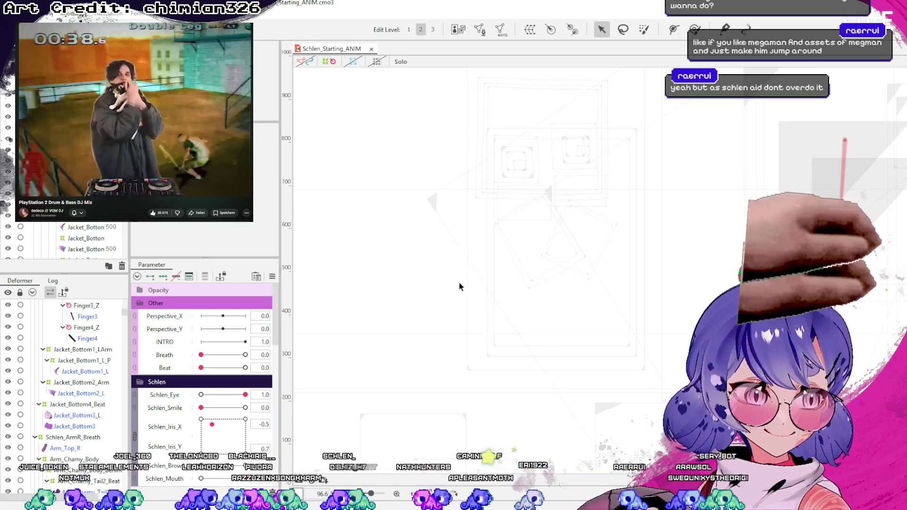
scroll(458, 281, "down", 5)
left_click(306, 62)
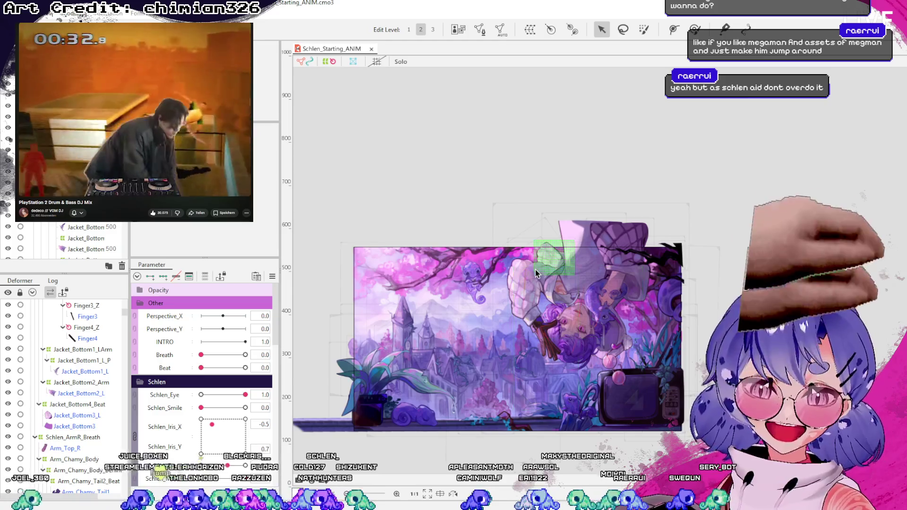
- Scrub the Beat slider through 0.6 and 0 to preview the motion, ending at 1.0
scroll(614, 387, "up", 3)
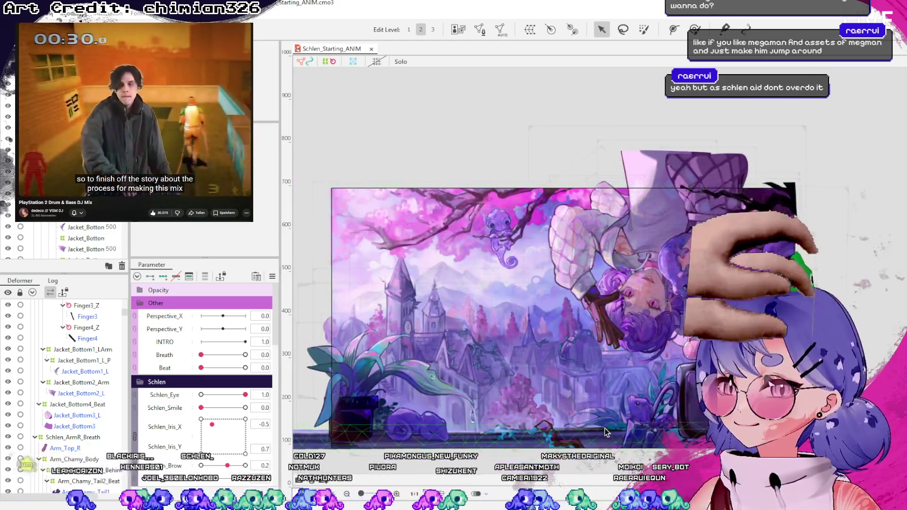
scroll(606, 432, "up", 1)
left_click_drag(201, 367, 238, 368)
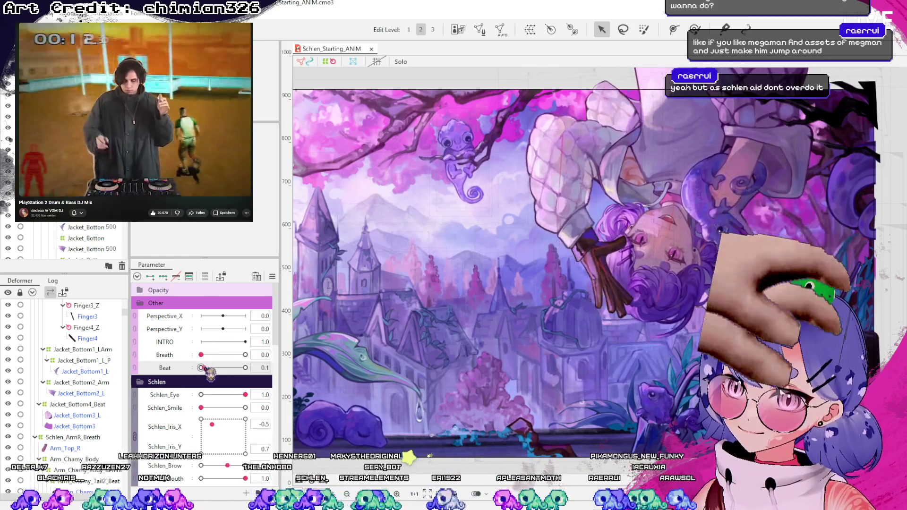
mouse_move(238, 369)
left_mouse_down()
mouse_move(203, 369)
mouse_move(235, 380)
left_mouse_up()
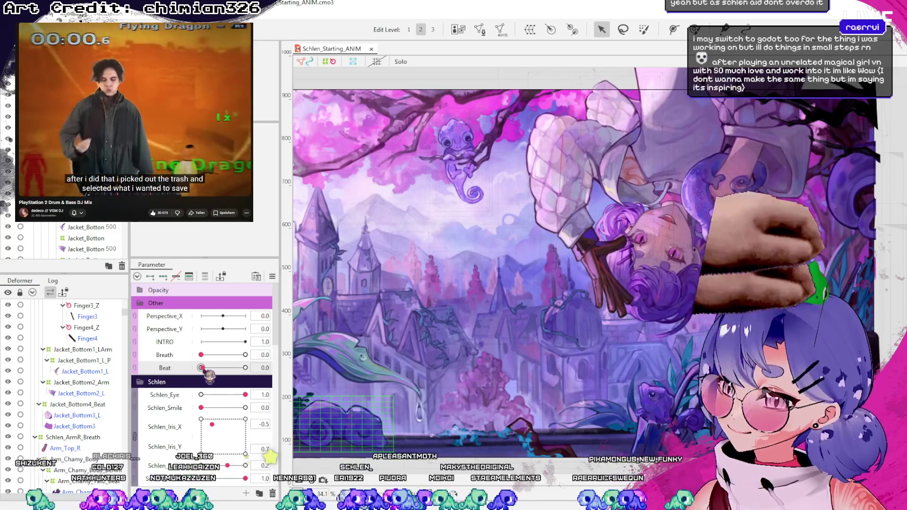
left_click_drag(222, 374, 254, 375)
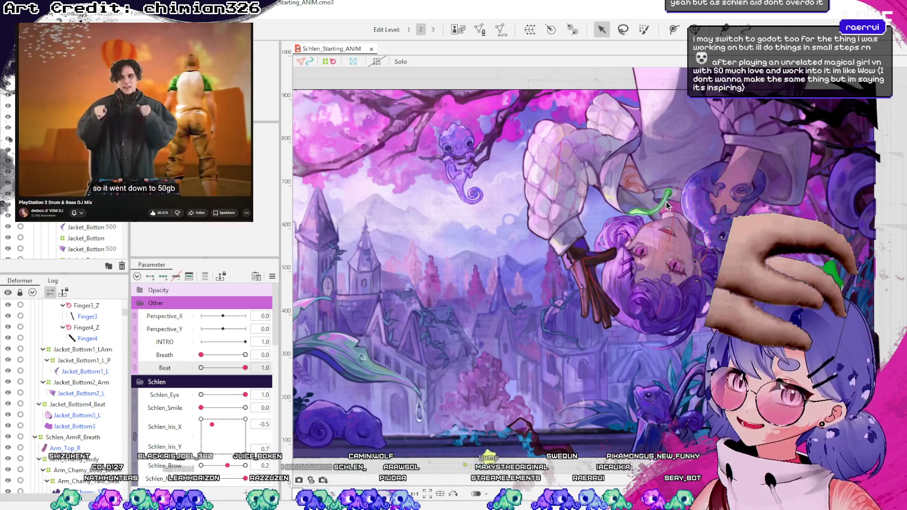
- Select the String_L drawstring mesh and its parent String_L2 deformer, wrapping it in String_L_Beat
scroll(666, 200, "up", 3)
left_click(623, 229)
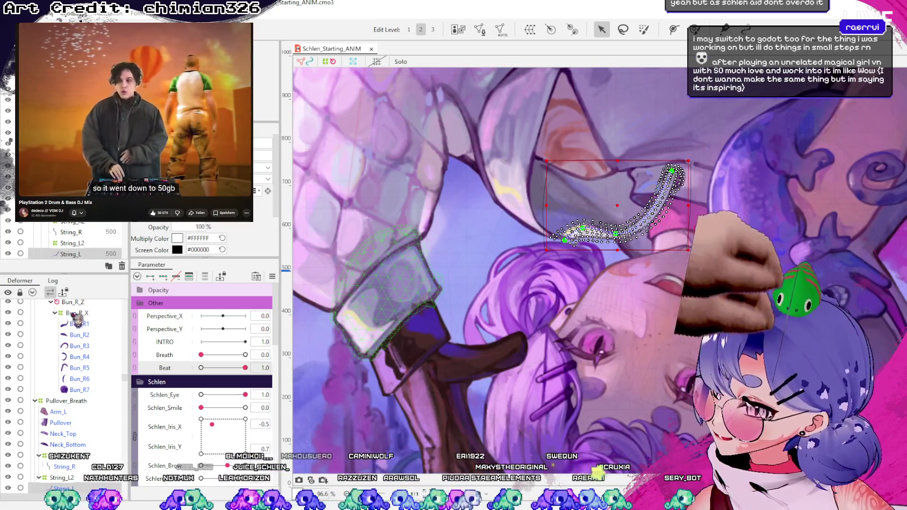
scroll(76, 378, "down", 4)
left_click(32, 292)
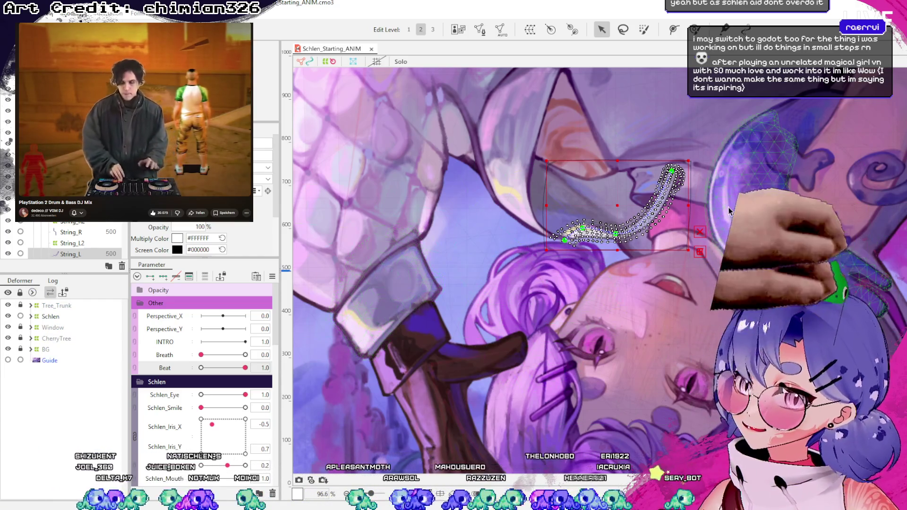
left_click(651, 203)
left_click(652, 203)
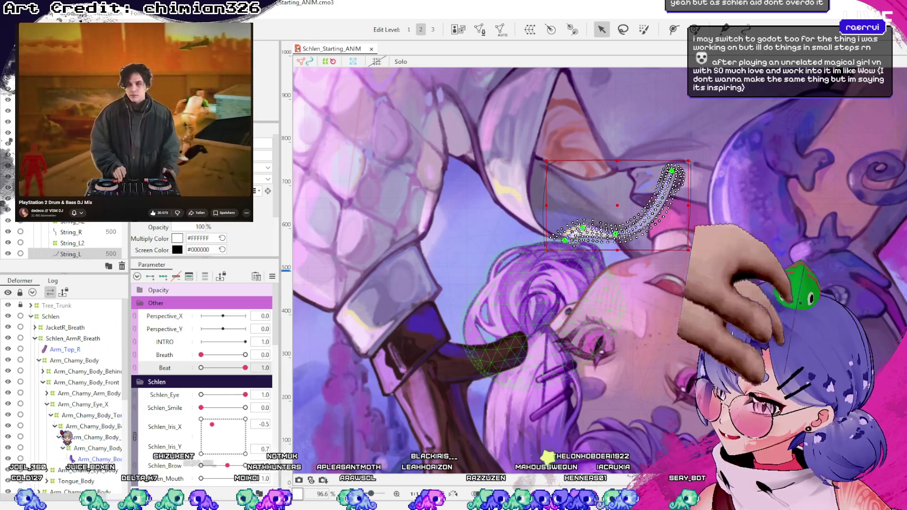
scroll(67, 378, "down", 2)
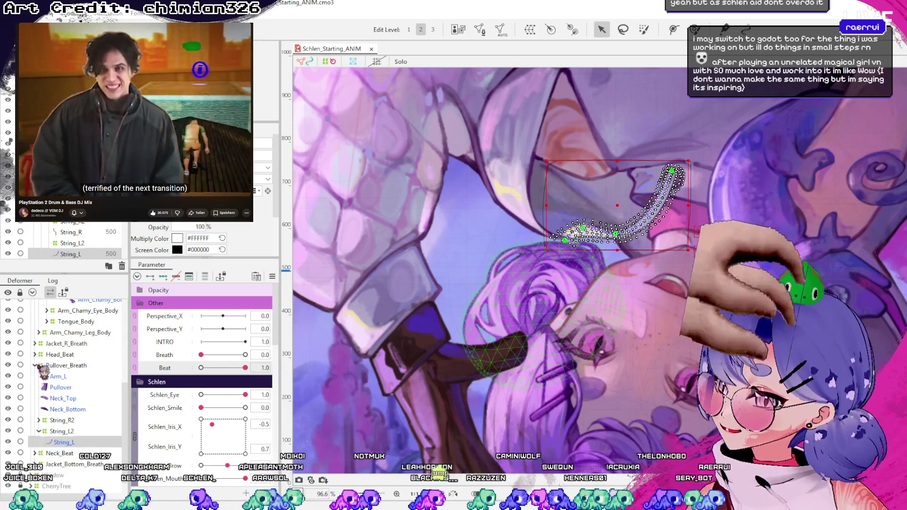
scroll(55, 386, "up", 2)
left_click(35, 338)
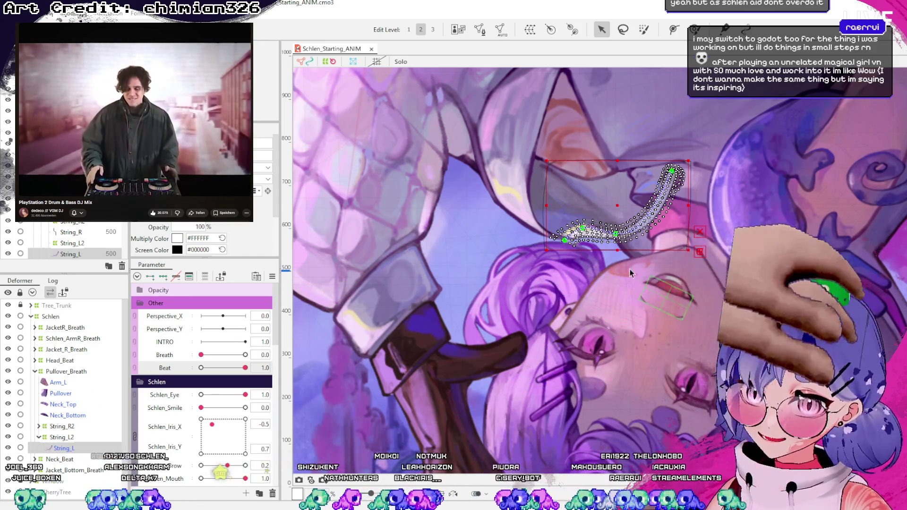
left_click(61, 437)
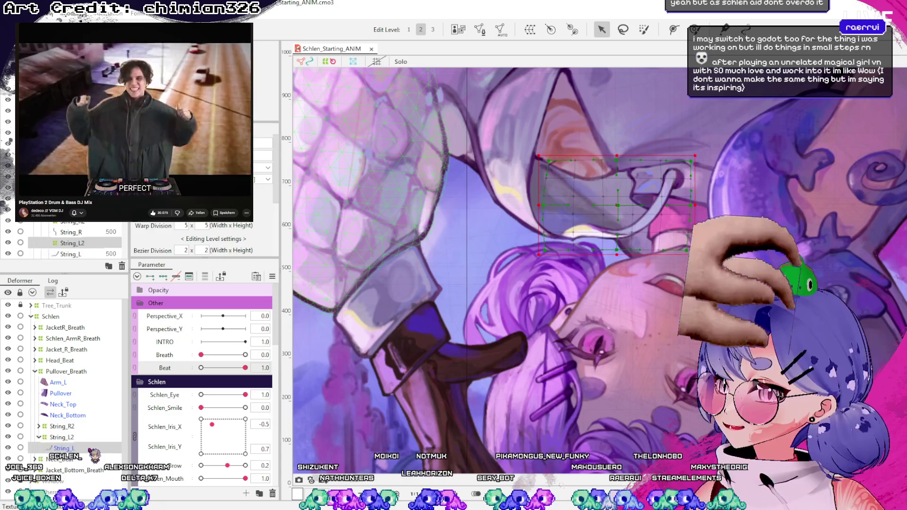
scroll(137, 434, "down", 5)
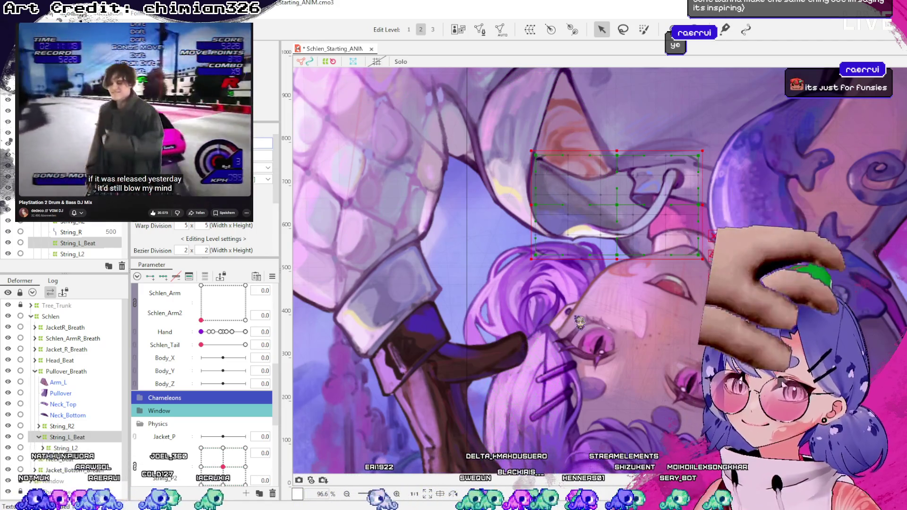
- Test the String_P physics on String_L2, then select String_L_Beat and set Beat to 1.0
left_click(80, 447)
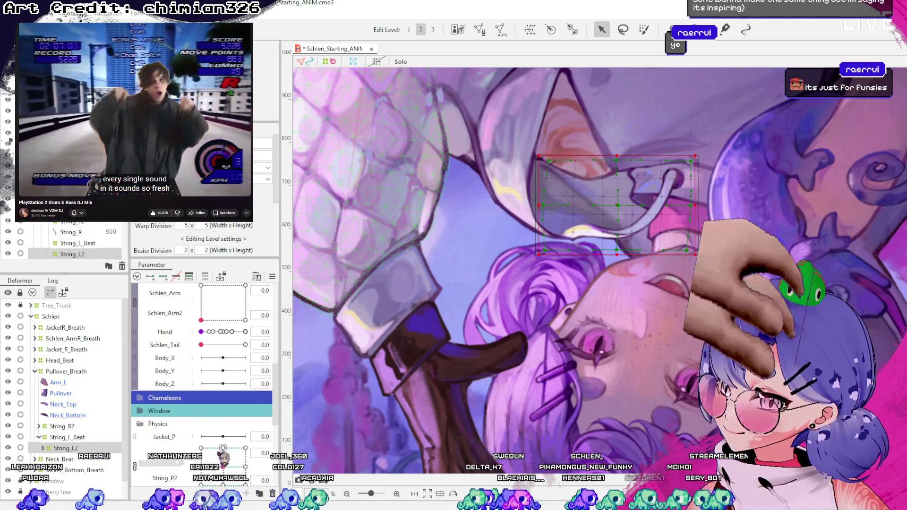
scroll(203, 378, "down", 2)
mouse_move(223, 426)
left_mouse_down()
mouse_move(230, 445)
mouse_move(200, 416)
mouse_move(239, 409)
mouse_move(224, 408)
left_mouse_up()
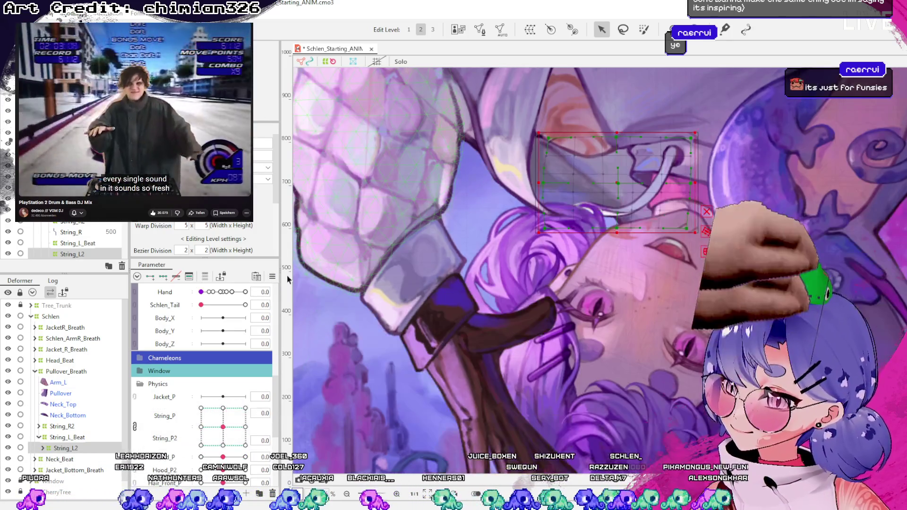
left_click(72, 437)
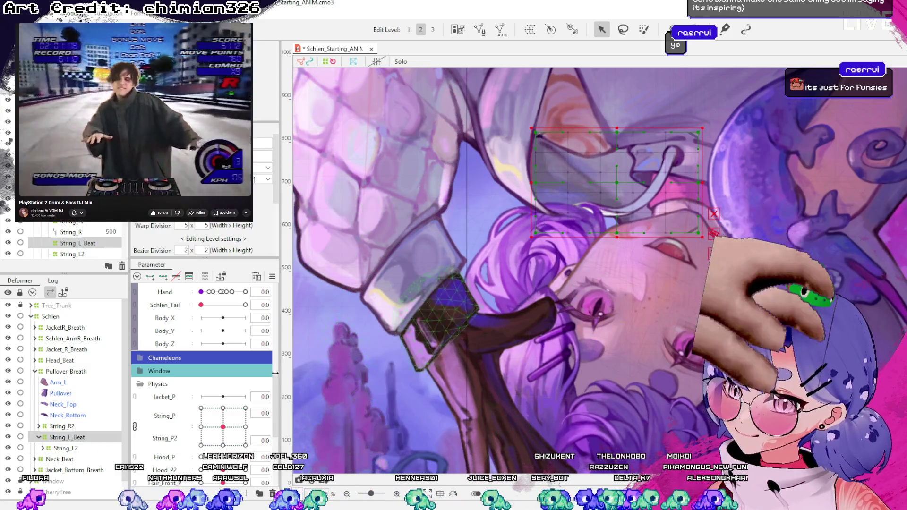
scroll(227, 365, "up", 3)
scroll(218, 388, "up", 5)
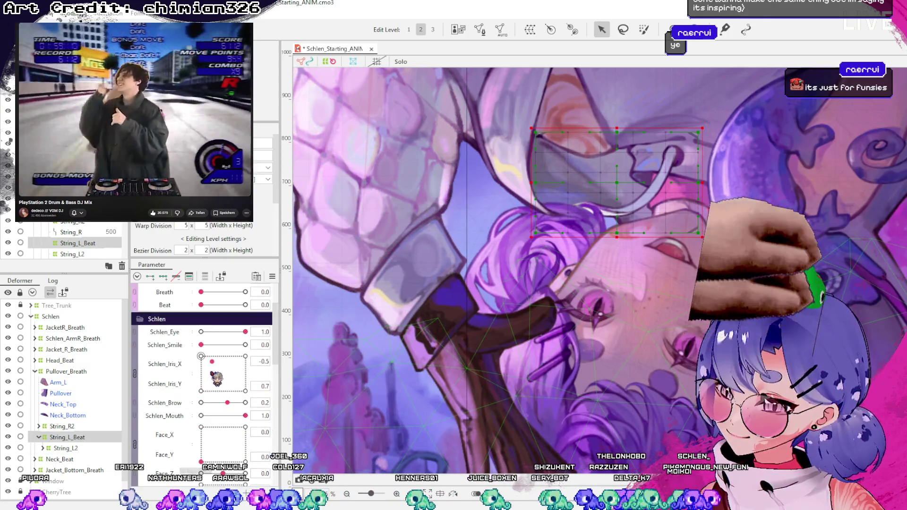
left_click(211, 368)
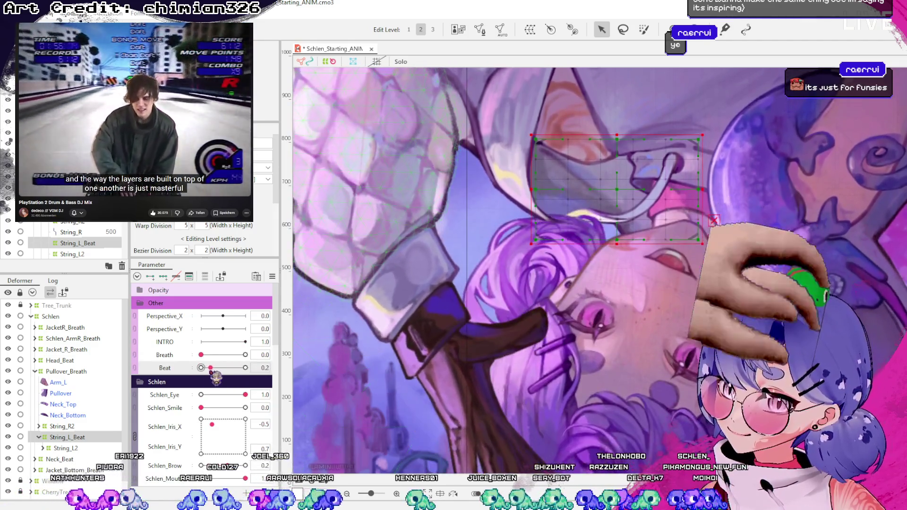
mouse_move(213, 374)
left_mouse_down()
mouse_move(250, 369)
mouse_move(169, 377)
mouse_move(247, 368)
left_mouse_up()
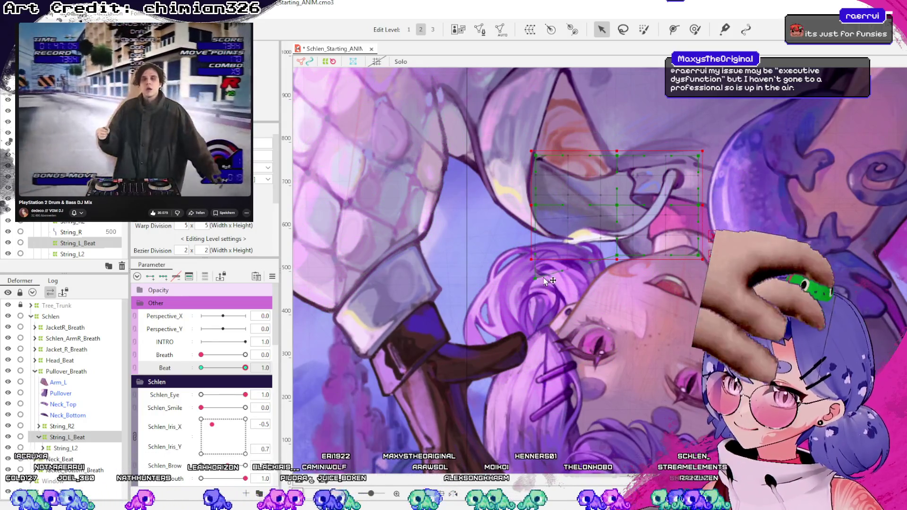
- Pull the String_L_Beat grid's lower-left points down at Beat 1.0 and preview the bend
left_click_drag(567, 266, 568, 284)
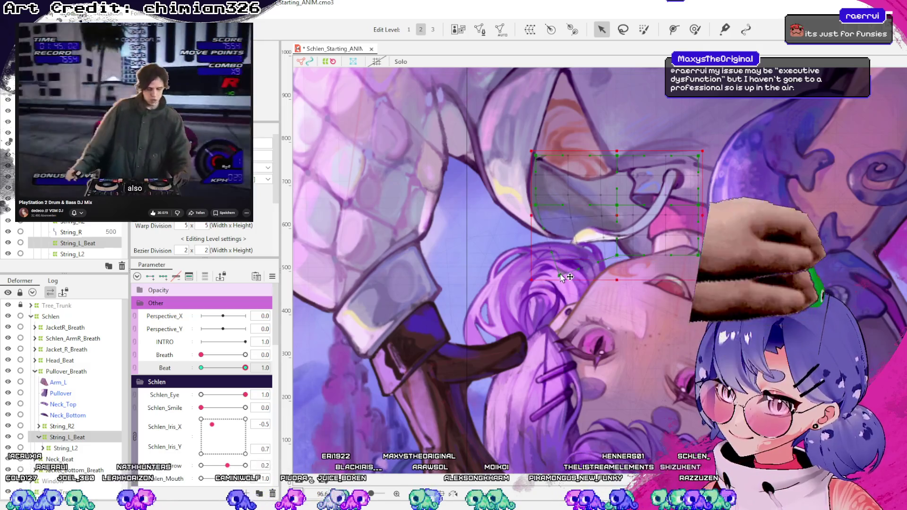
left_click(621, 216)
mouse_move(245, 368)
left_mouse_down()
mouse_move(211, 370)
mouse_move(245, 371)
left_mouse_up()
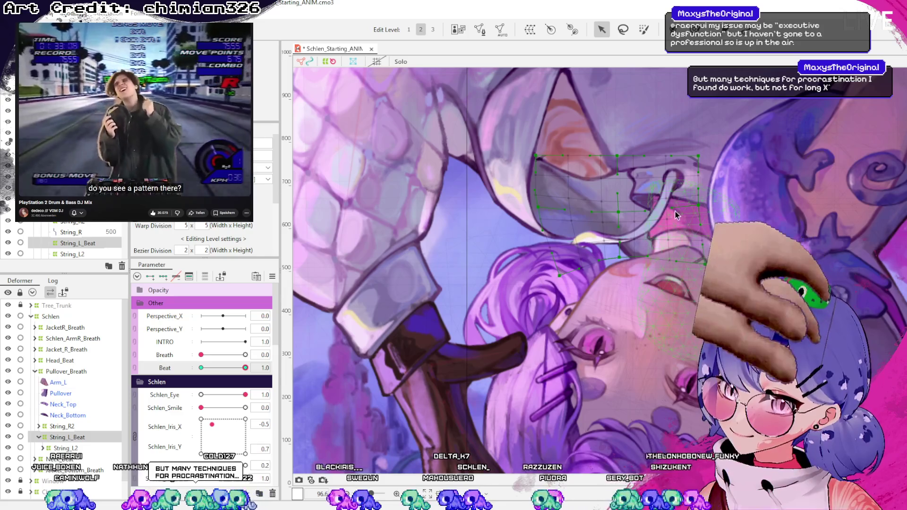
mouse_move(246, 367)
left_mouse_down()
mouse_move(210, 368)
mouse_move(245, 368)
left_mouse_up()
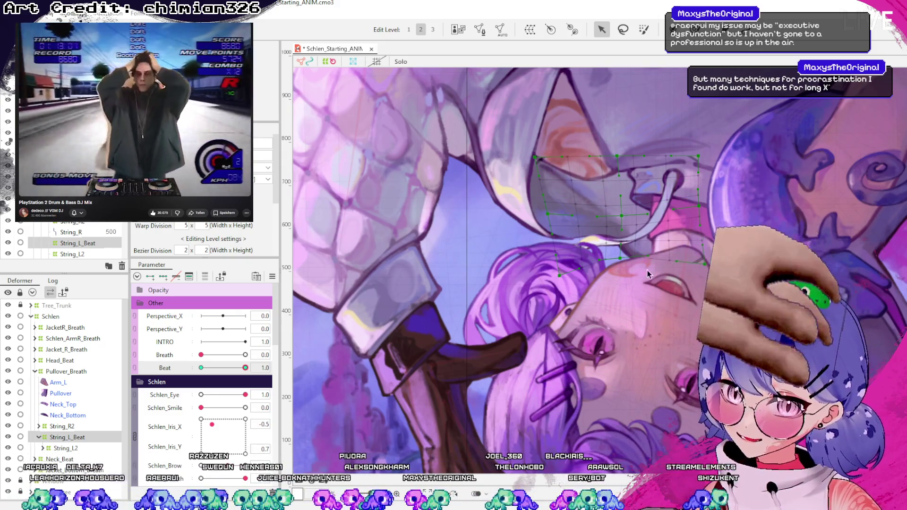
- Refine the grid's bottom edge and left point, save the project, and select String_R2
left_click_drag(621, 259, 629, 270)
mouse_move(245, 367)
left_mouse_down()
mouse_move(209, 368)
mouse_move(274, 376)
mouse_move(213, 374)
mouse_move(252, 375)
mouse_move(229, 369)
mouse_move(219, 371)
mouse_move(242, 385)
mouse_move(210, 385)
mouse_move(243, 390)
mouse_move(207, 386)
mouse_move(259, 388)
left_mouse_up()
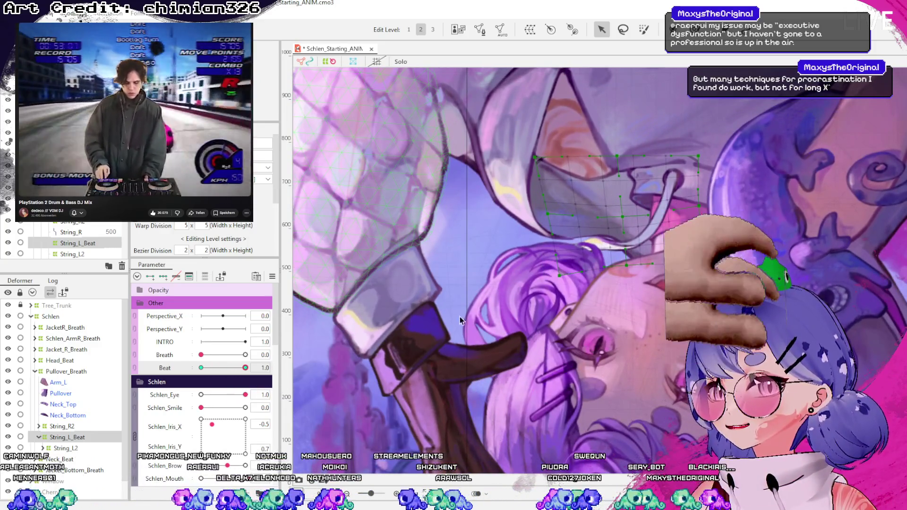
left_click_drag(548, 214, 541, 213)
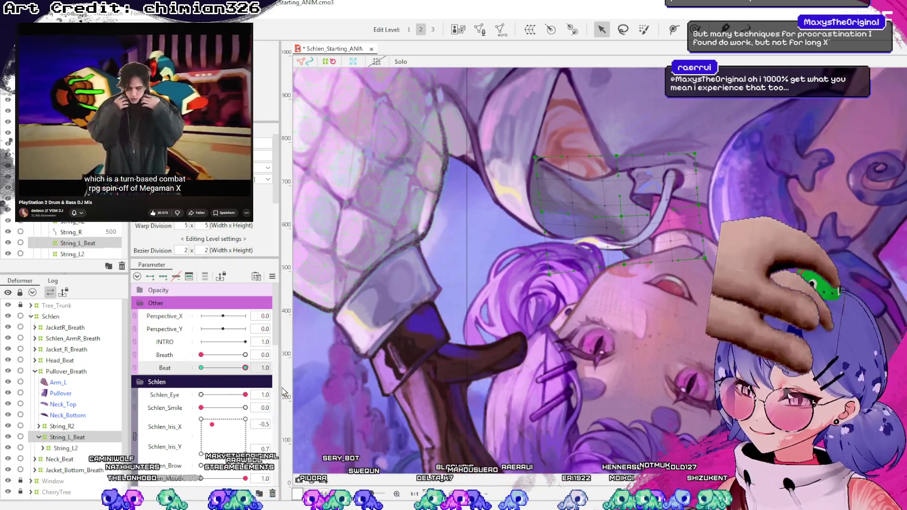
key("ctrl+s")
left_click(74, 427)
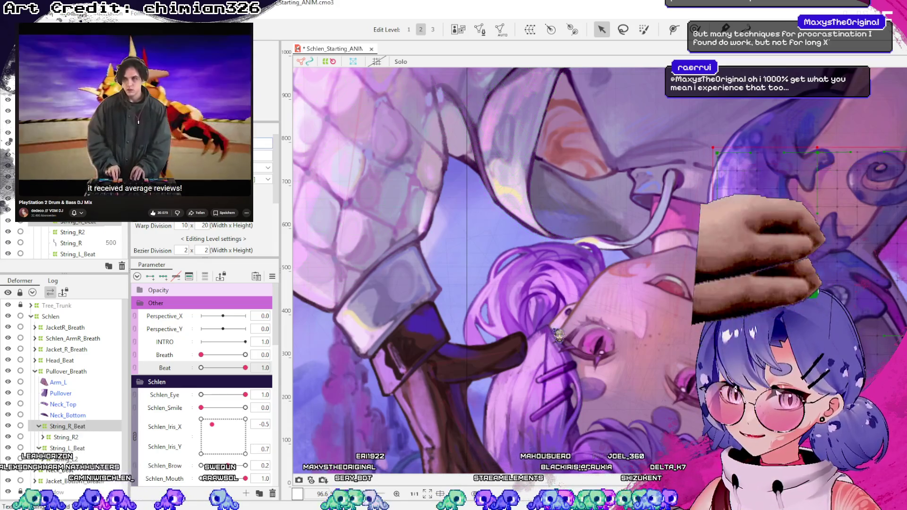
- Set Beat to 1.0 and pull the String_R_Beat string and pink ball further down
scroll(592, 191, "down", 3)
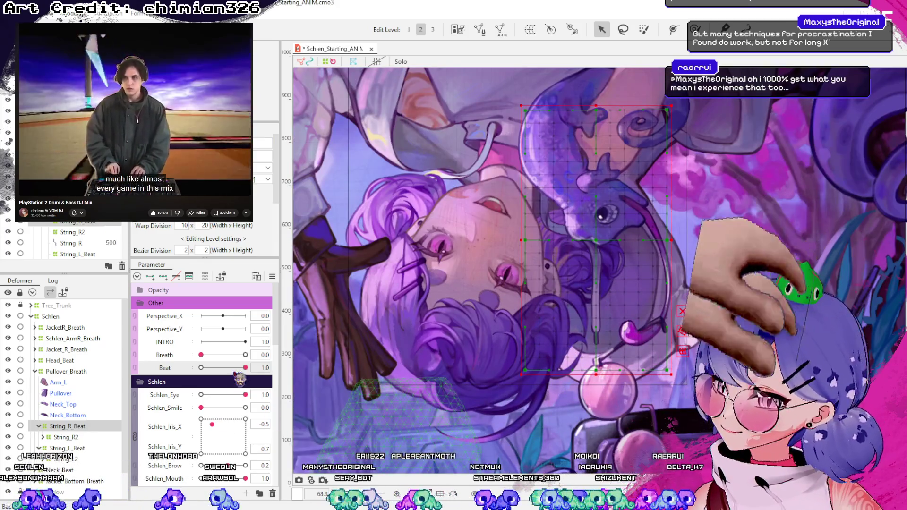
left_click_drag(245, 368, 201, 368)
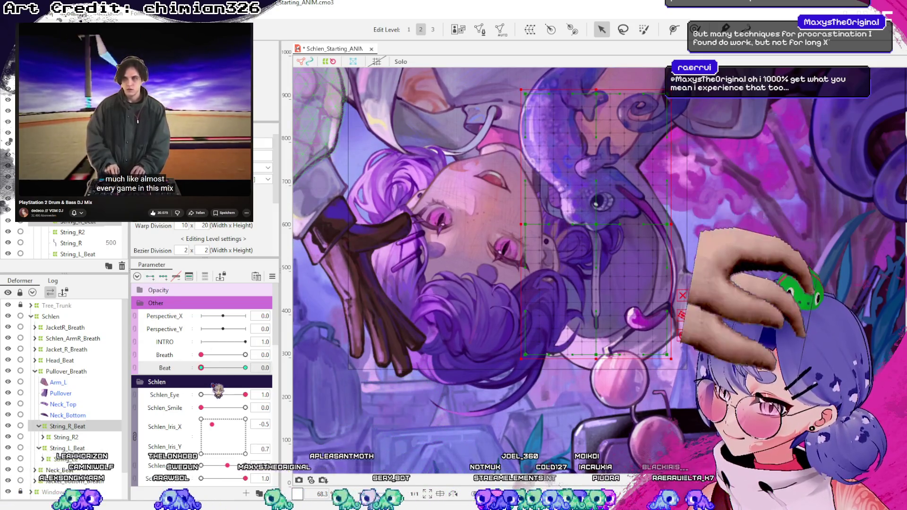
left_click_drag(201, 368, 273, 369)
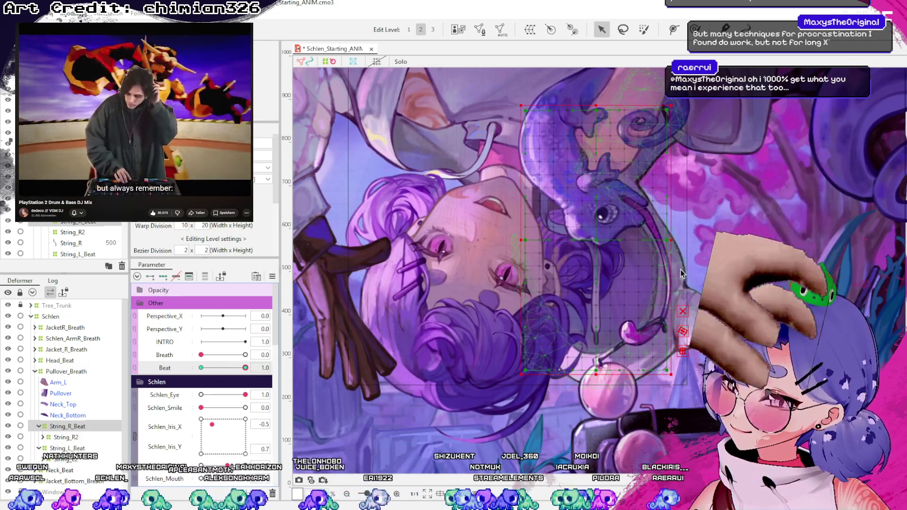
left_click(593, 237)
mouse_move(243, 388)
left_mouse_down()
mouse_move(201, 392)
mouse_move(256, 384)
left_mouse_up()
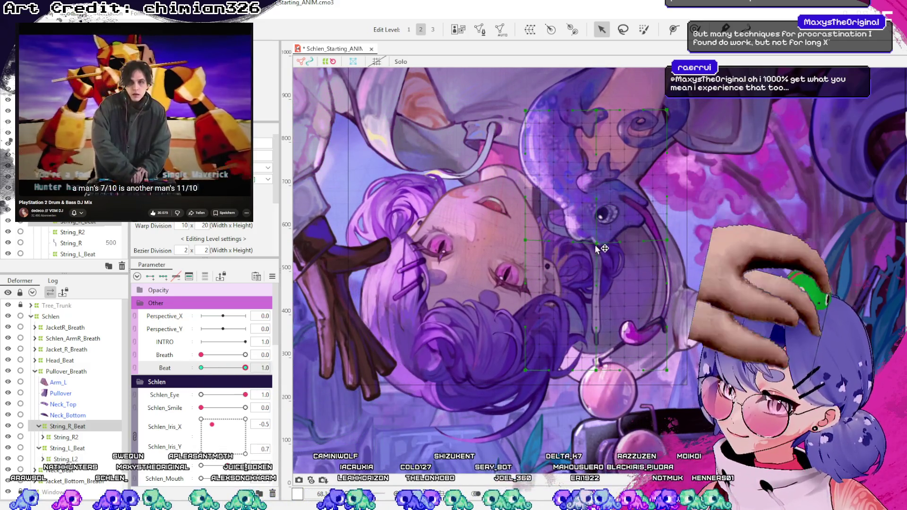
left_click_drag(596, 371, 598, 388)
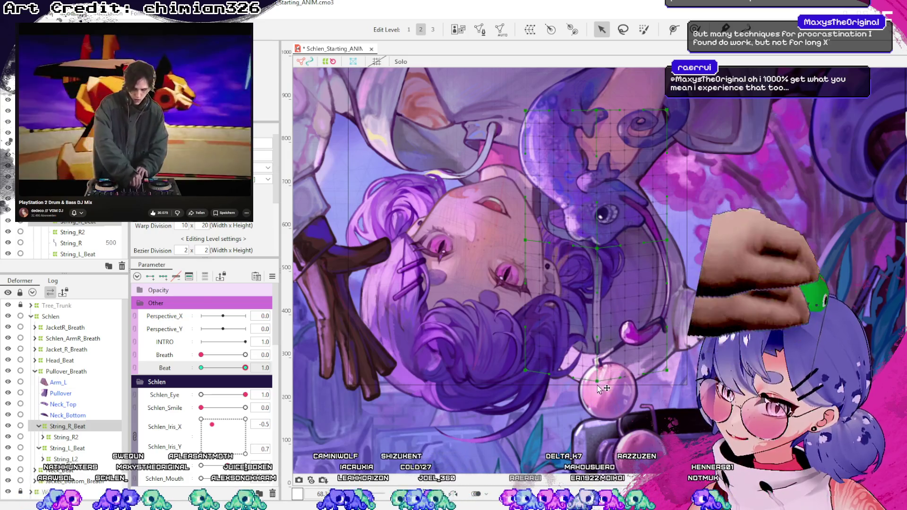
mouse_move(246, 367)
left_mouse_down()
mouse_move(219, 370)
mouse_move(253, 368)
mouse_move(216, 371)
mouse_move(299, 386)
left_mouse_up()
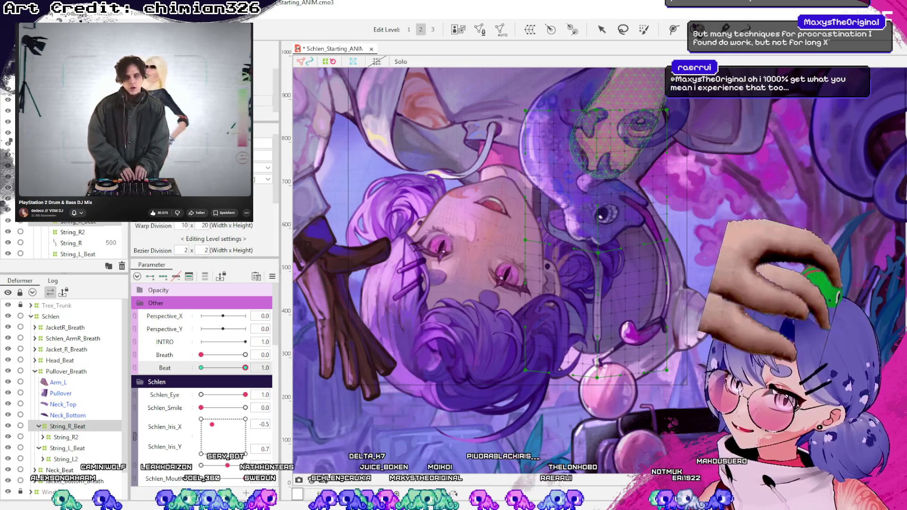
- Reshape the lower string with the deform brush and test its swing at Beat 0.3, 0.5, 0.9
key("b")
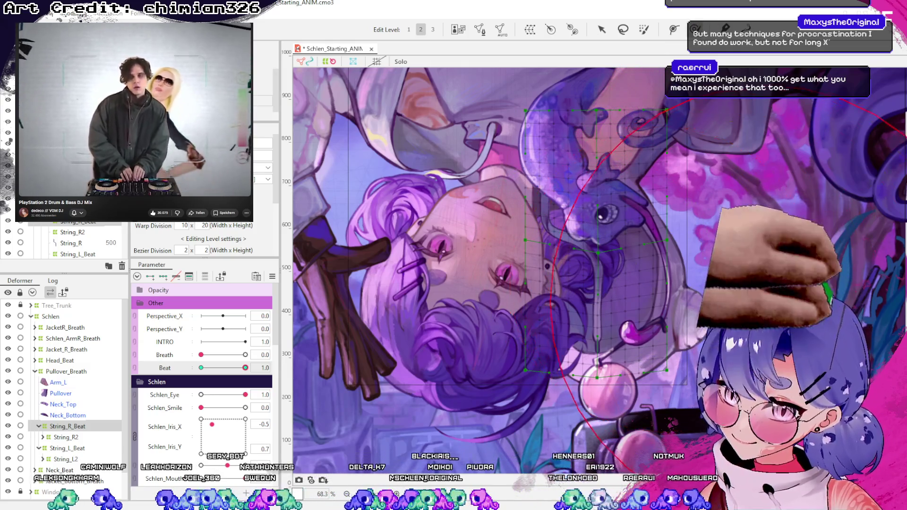
left_click_drag(746, 293, 610, 341)
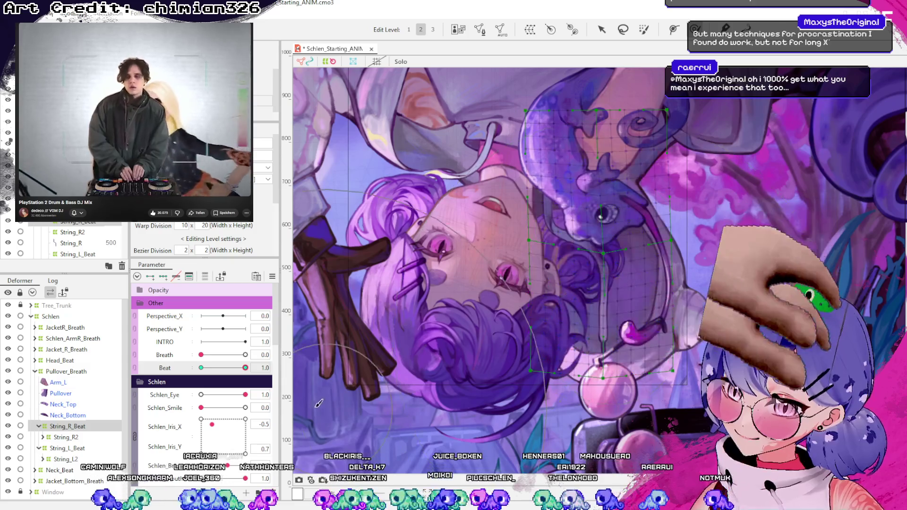
mouse_move(246, 368)
left_mouse_down()
mouse_move(226, 371)
mouse_move(245, 370)
left_mouse_up()
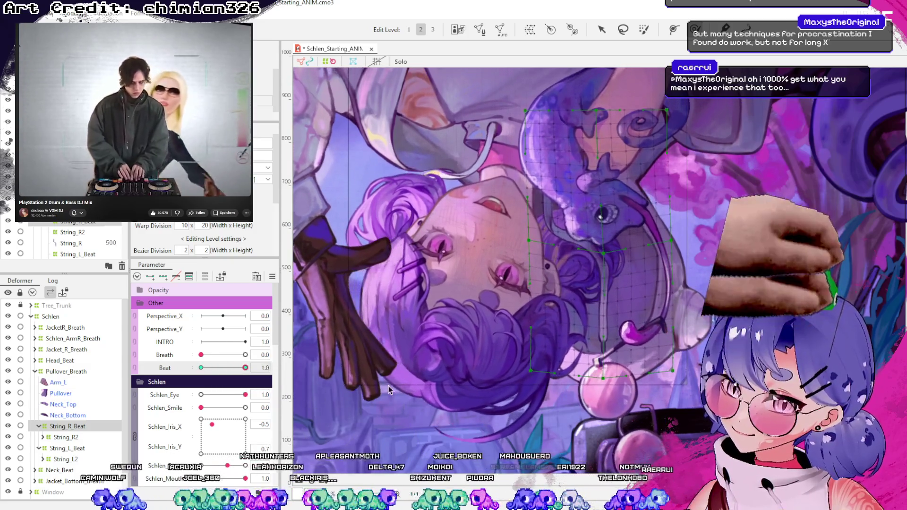
left_click_drag(582, 338, 582, 338)
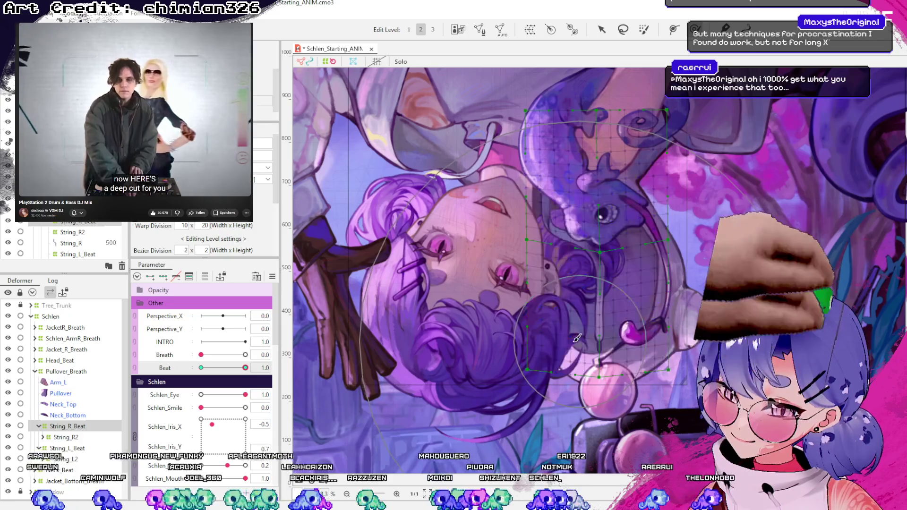
mouse_move(239, 371)
left_mouse_down()
mouse_move(209, 373)
mouse_move(245, 370)
left_mouse_up()
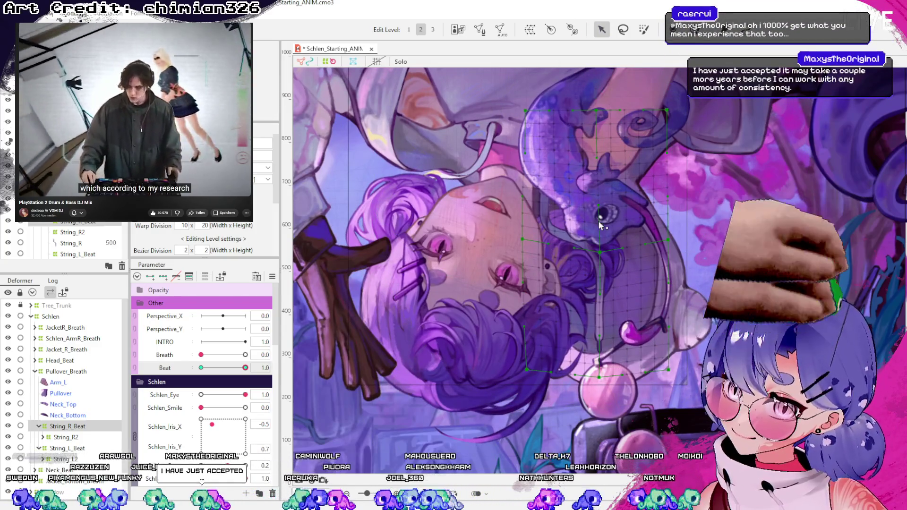
mouse_move(245, 368)
left_mouse_down()
mouse_move(209, 367)
mouse_move(247, 367)
mouse_move(250, 379)
left_mouse_up()
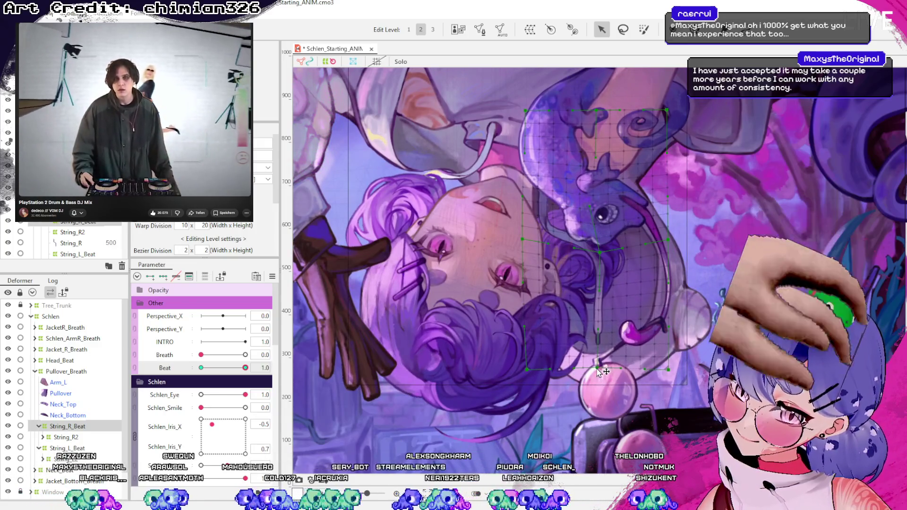
mouse_move(250, 368)
left_mouse_down()
mouse_move(221, 380)
mouse_move(247, 373)
left_mouse_up()
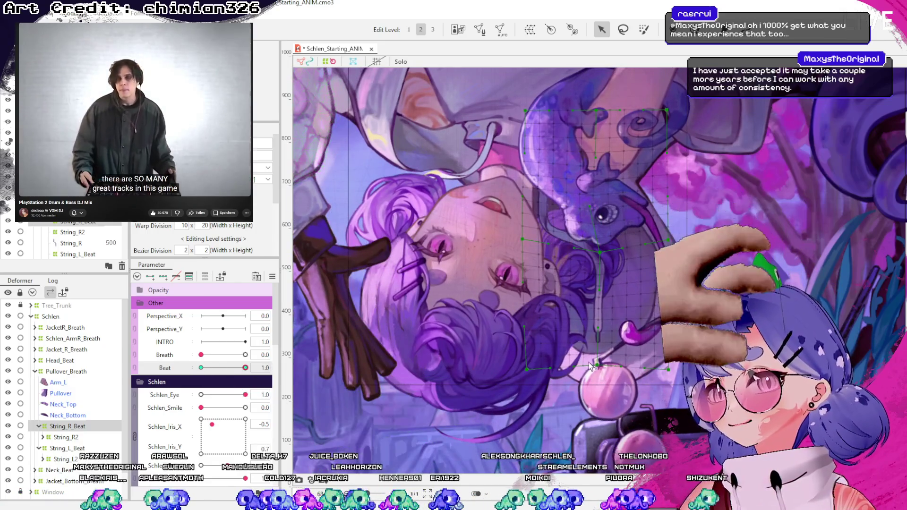
left_click_drag(245, 367, 248, 376)
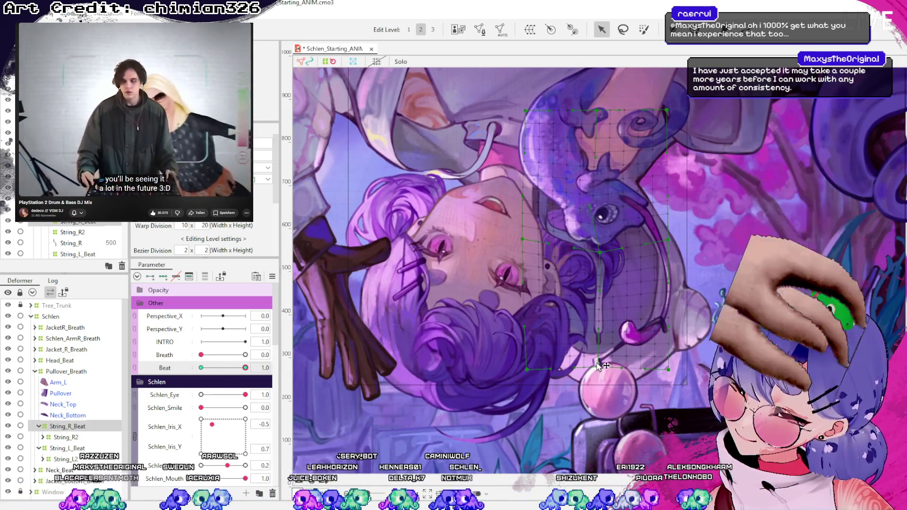
scroll(598, 352, "up", 5)
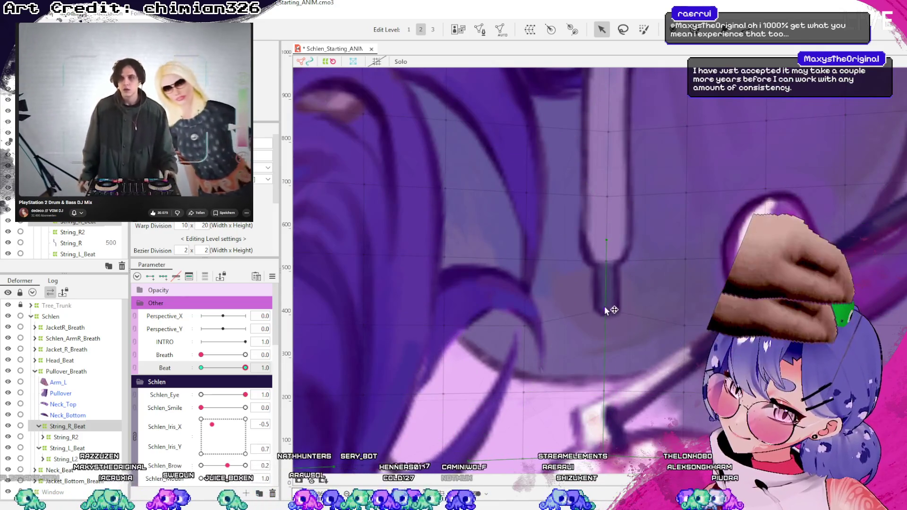
scroll(606, 295, "down", 6)
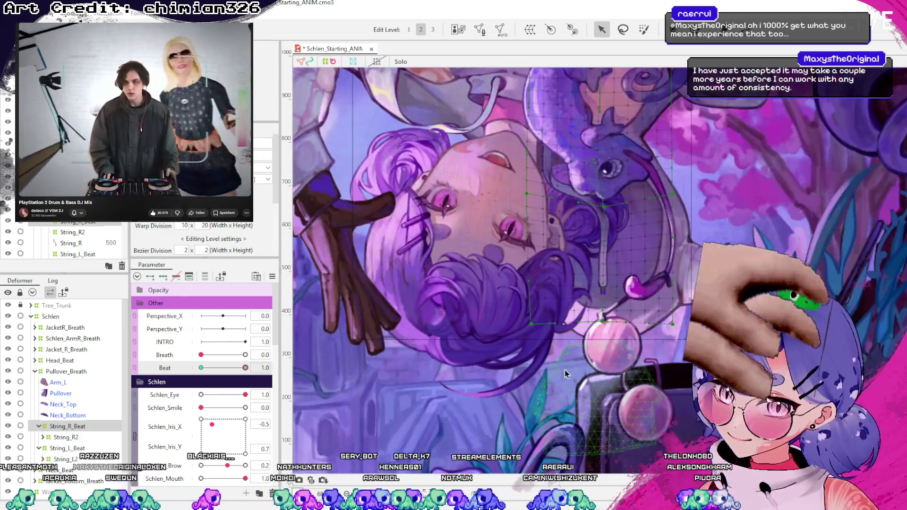
left_click(544, 406)
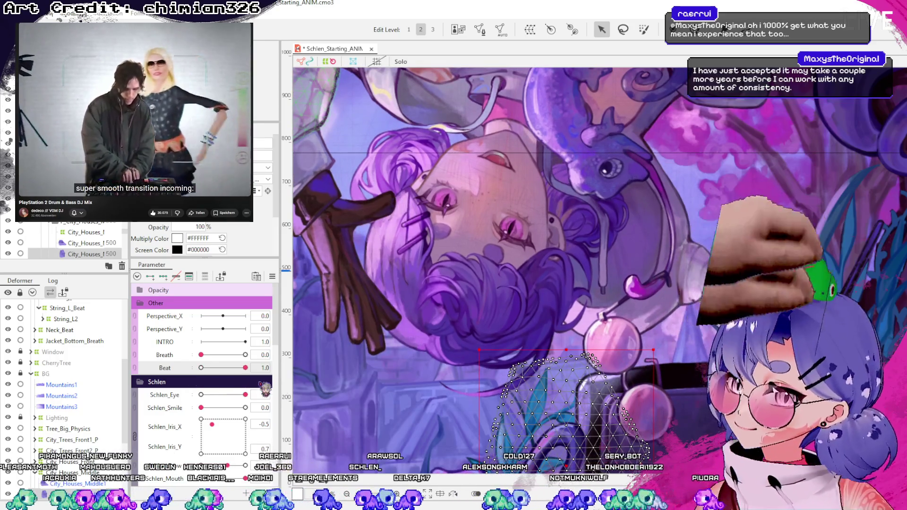
left_click(573, 398)
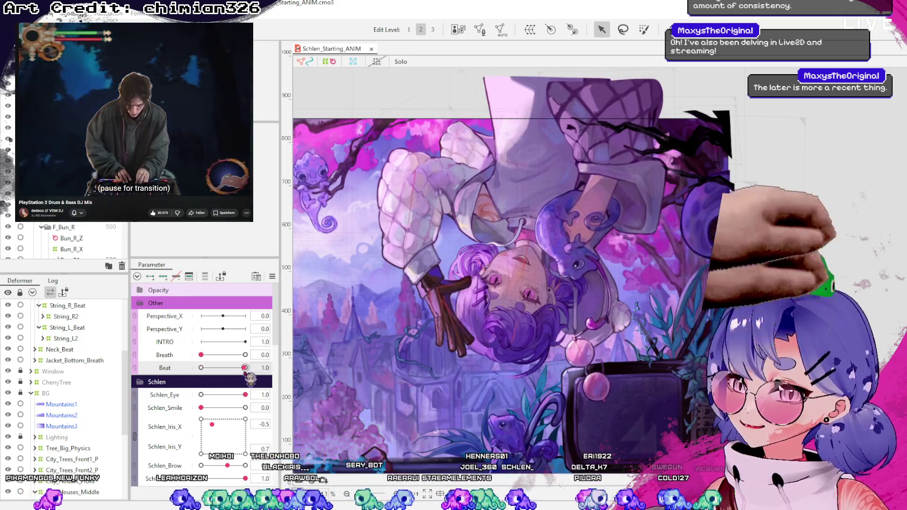
- Reset Beat to 0.0 and select the Jacket_Bottom_B warp deformer
mouse_move(245, 368)
left_mouse_down()
mouse_move(201, 368)
mouse_move(237, 368)
left_mouse_up()
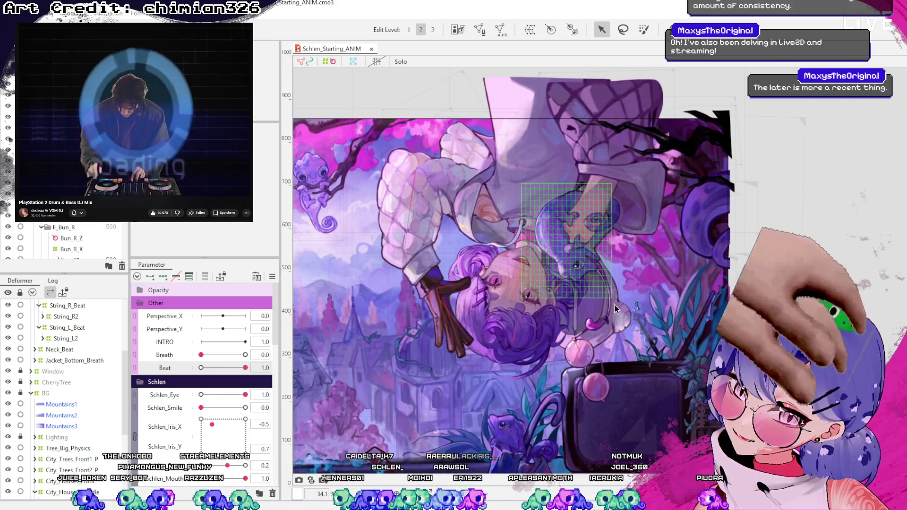
scroll(615, 304, "up", 3)
left_click(564, 322)
left_click(35, 360)
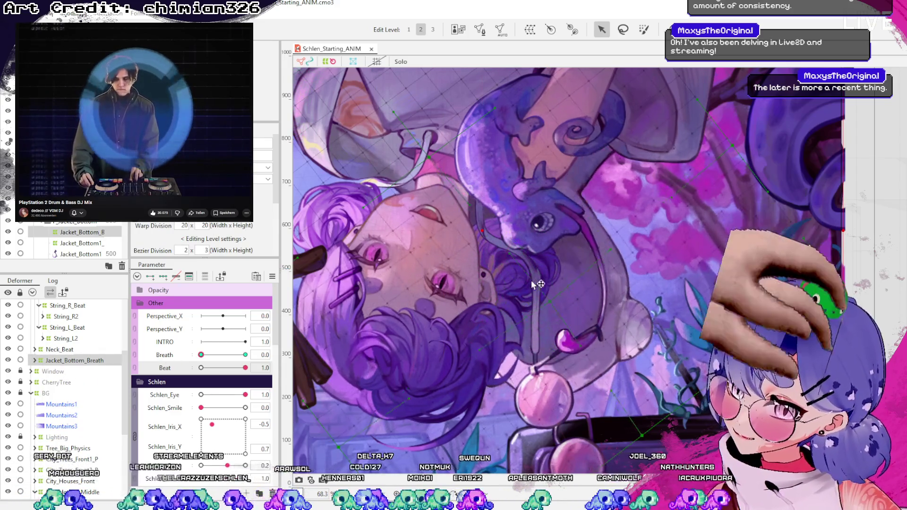
- Collapse Jacket_Bottom_Breath and select the new Jacket_Bottom_Beat deformer wrapping it
left_click(35, 361)
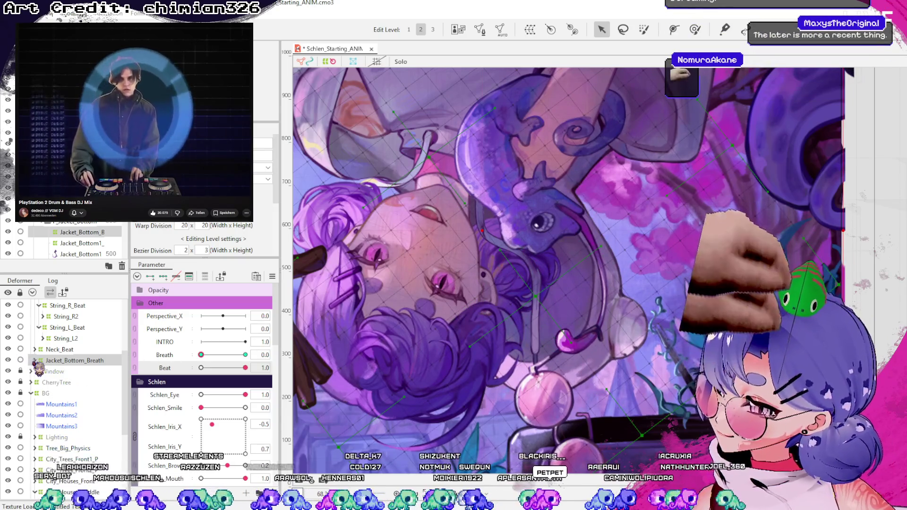
left_click(35, 361)
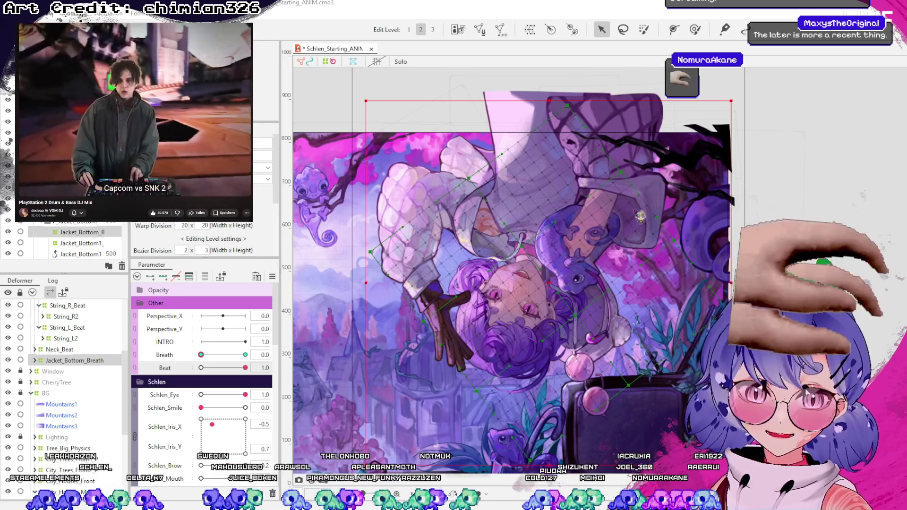
left_click(545, 329)
- Scale the Jacket_Bottom_Beat bounding box over the jacket, undoing the overstretched top edge
mouse_move(748, 79)
left_mouse_down()
mouse_move(718, 141)
mouse_move(699, 85)
mouse_move(724, 102)
left_mouse_up()
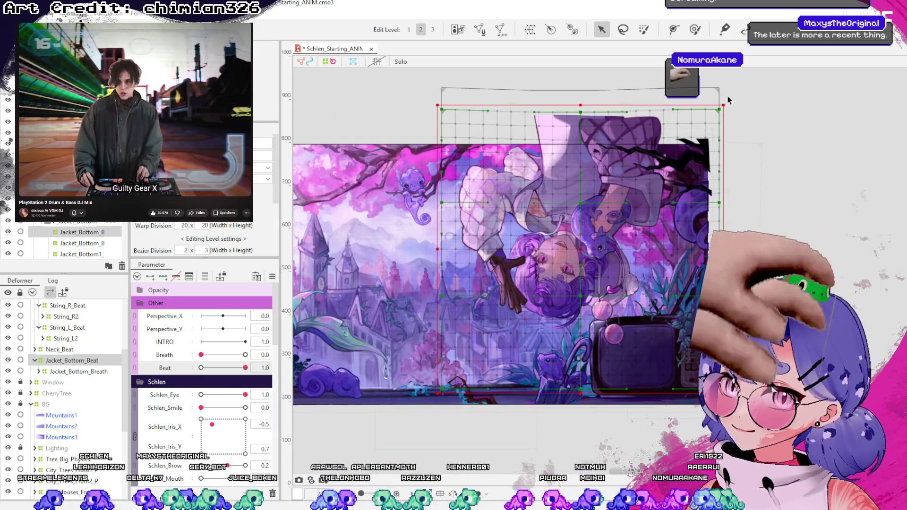
left_click_drag(580, 105, 575, 57)
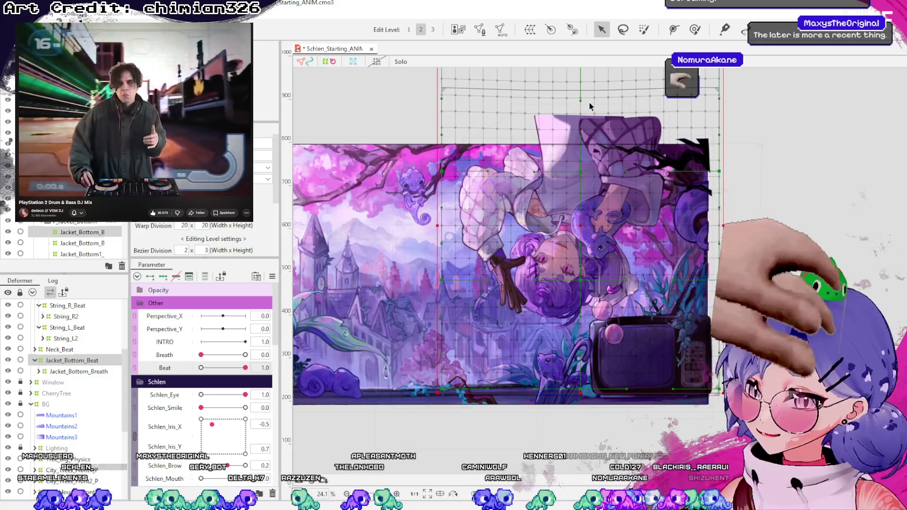
key("ctrl+z")
- Collapse the Pullover_Breath group in the tree and reselect Jacket_Bottom_Beat
scroll(56, 368, "up", 5)
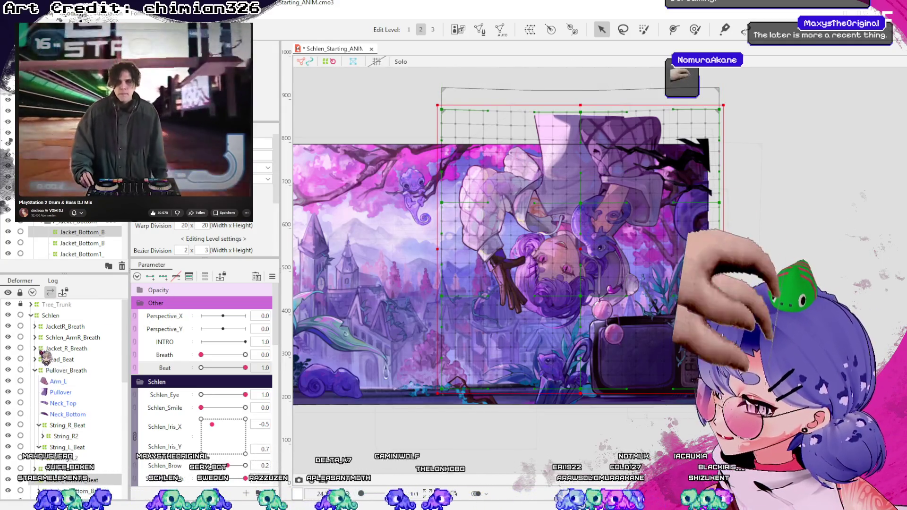
left_click(47, 315)
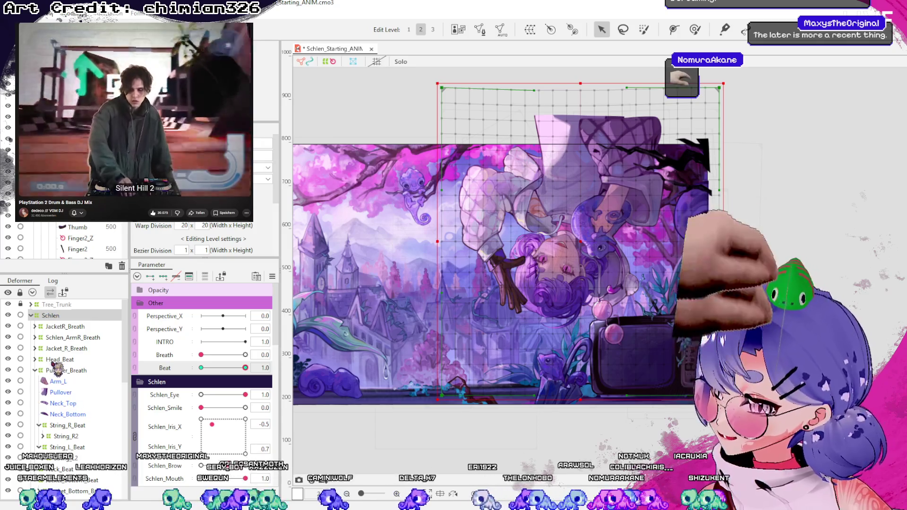
left_click(35, 370)
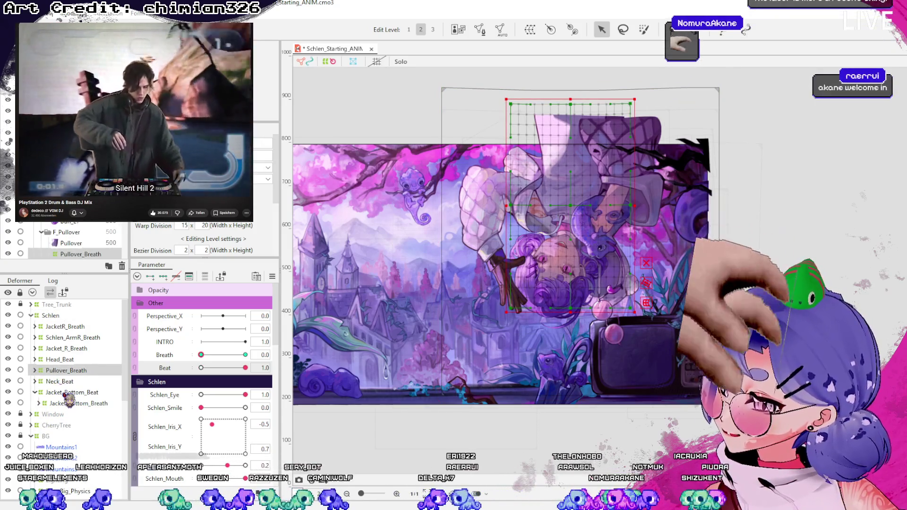
left_click(71, 392)
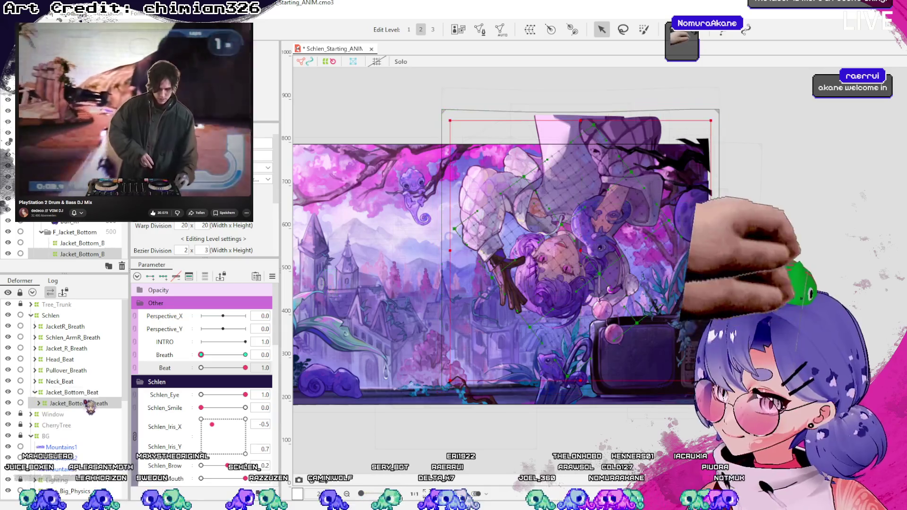
- At Beat 1.0, shift the Jacket_Bottom_Beat grid down-right and tilt it slightly counter-clockwise
mouse_move(726, 102)
left_mouse_down()
mouse_move(694, 81)
mouse_move(593, 65)
mouse_move(728, 227)
mouse_move(566, 402)
left_mouse_up()
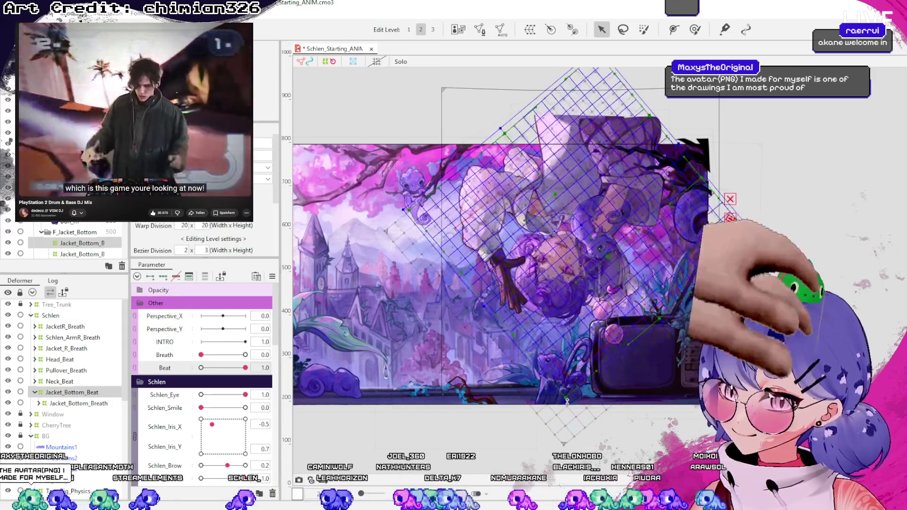
left_click_drag(729, 197, 697, 231)
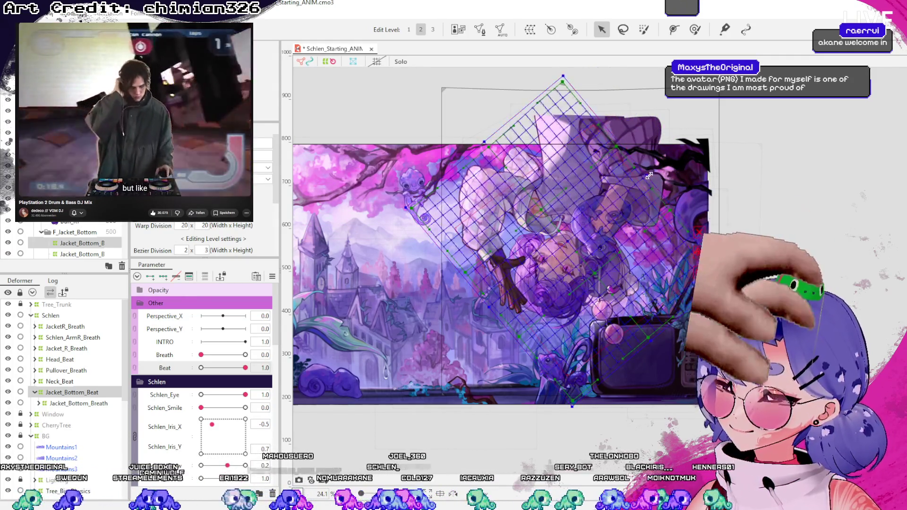
mouse_move(504, 153)
left_mouse_down()
mouse_move(590, 81)
mouse_move(600, 87)
left_mouse_up()
left_click_drag(669, 187, 672, 186)
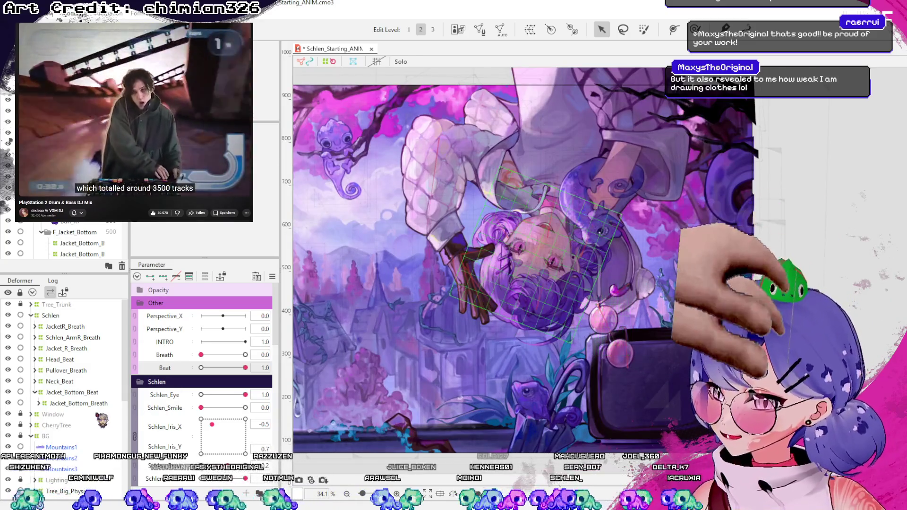
left_click(95, 403)
left_click(93, 397)
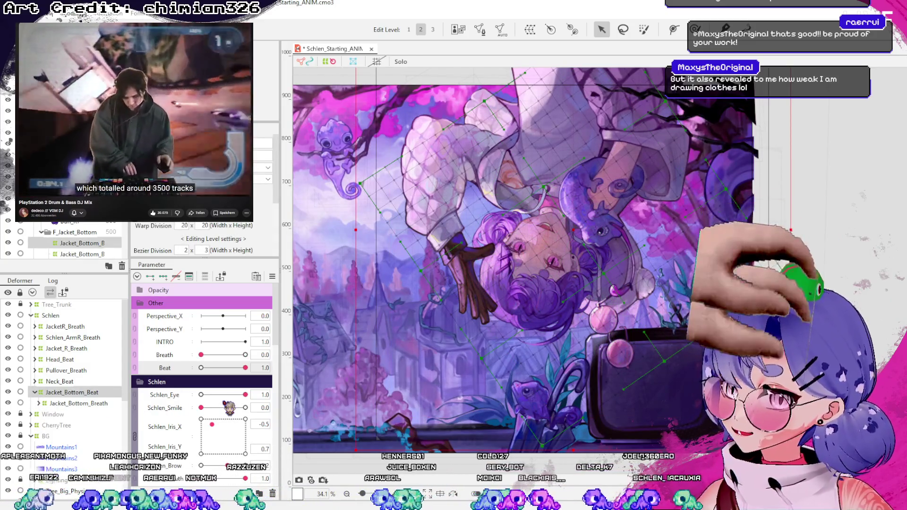
left_click_drag(251, 372, 148, 375)
mouse_move(204, 376)
left_mouse_down()
mouse_move(264, 373)
mouse_move(195, 373)
mouse_move(249, 371)
left_mouse_up()
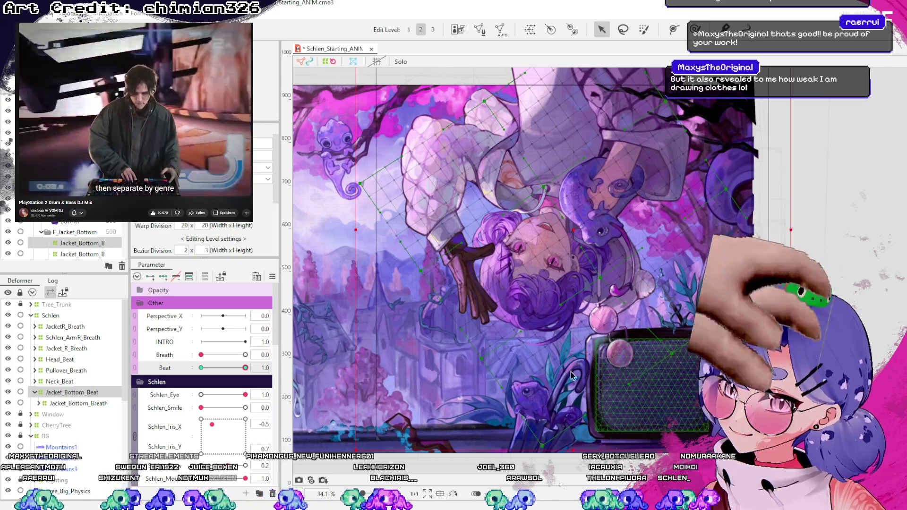
mouse_move(245, 368)
left_mouse_down()
mouse_move(219, 380)
mouse_move(248, 370)
left_mouse_up()
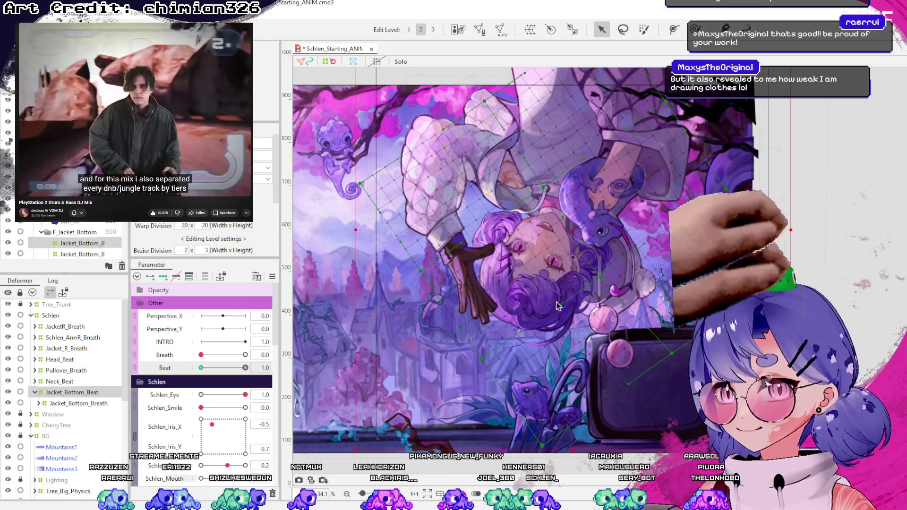
mouse_move(245, 368)
left_mouse_down()
mouse_move(232, 371)
mouse_move(252, 378)
left_mouse_up()
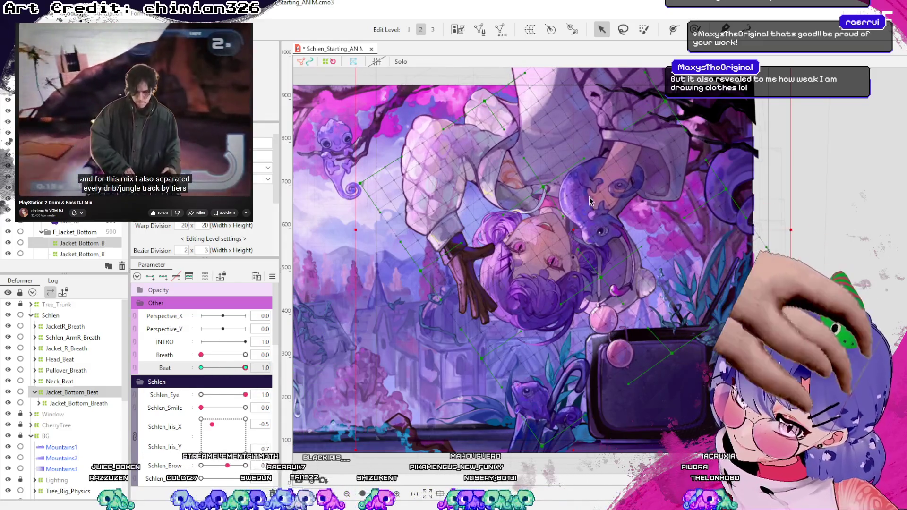
mouse_move(245, 368)
left_mouse_down()
mouse_move(173, 376)
mouse_move(539, 312)
left_mouse_up()
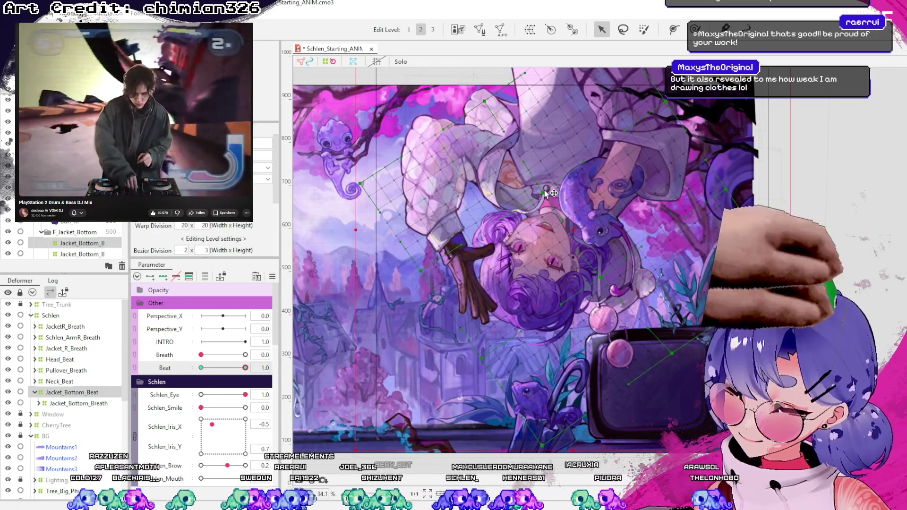
scroll(546, 193, "up", 5)
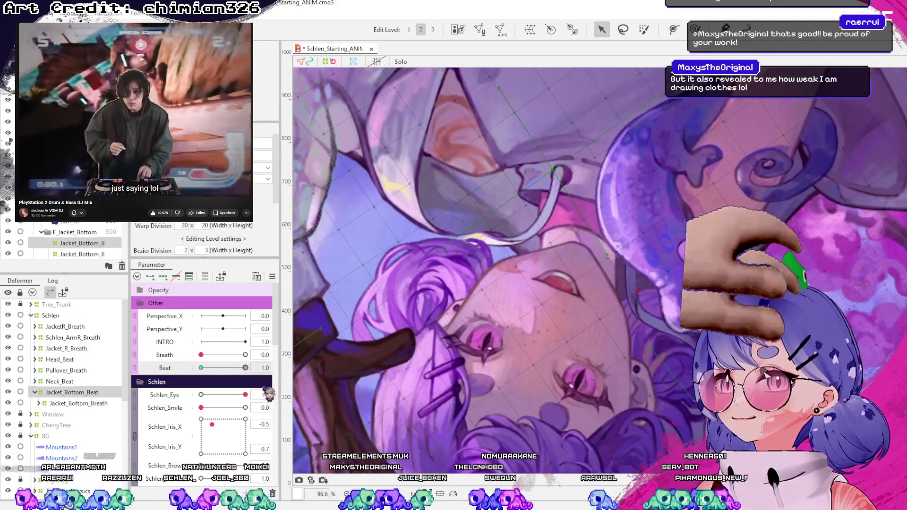
scroll(522, 248, "down", 3)
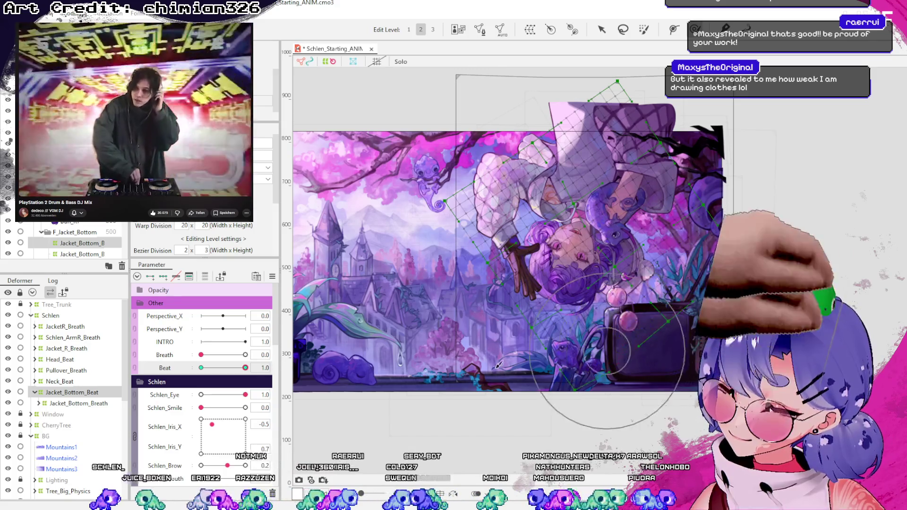
mouse_move(245, 367)
left_mouse_down()
mouse_move(211, 368)
mouse_move(262, 378)
left_mouse_up()
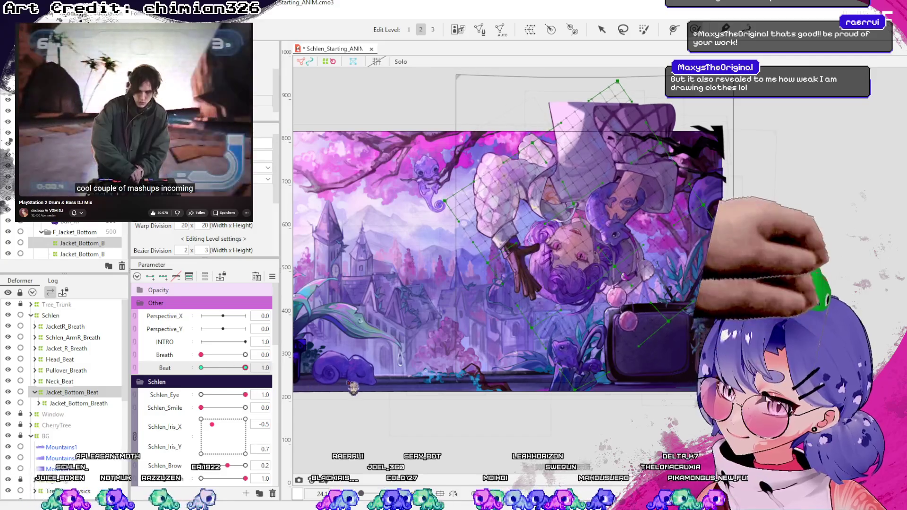
left_click(601, 29)
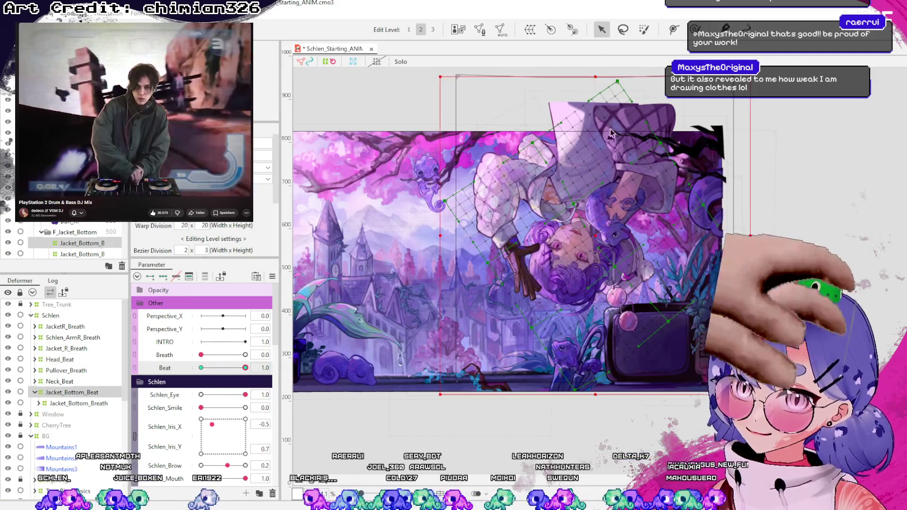
scroll(584, 217, "up", 2)
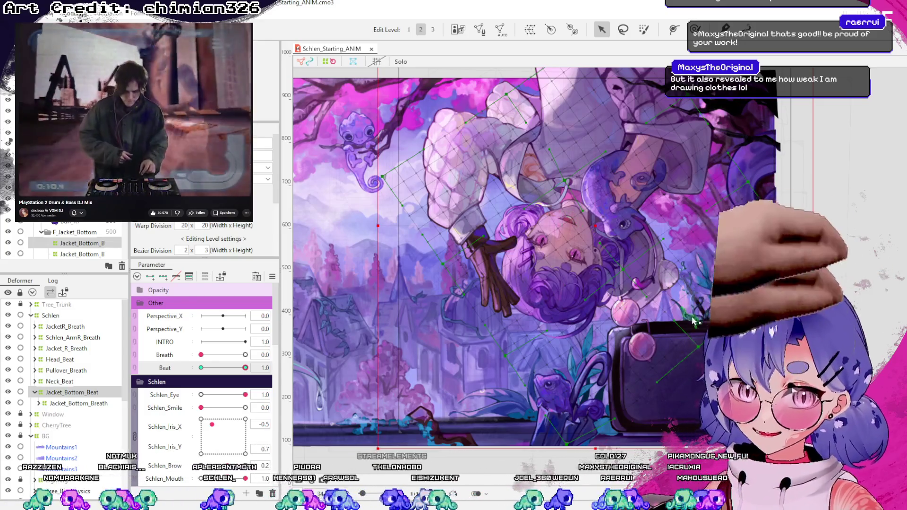
scroll(695, 322, "down", 2)
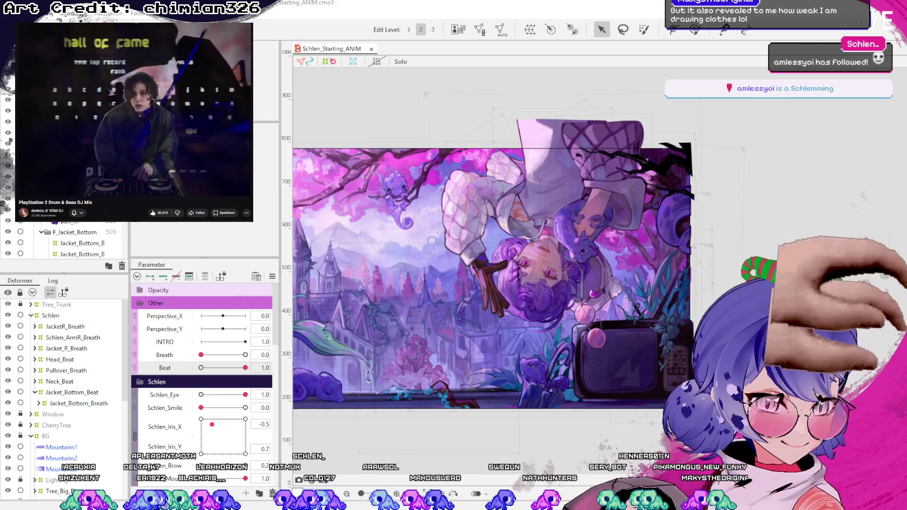
mouse_move(245, 368)
left_mouse_down()
mouse_move(233, 380)
mouse_move(210, 378)
mouse_move(276, 393)
mouse_move(202, 388)
mouse_move(232, 394)
left_mouse_up()
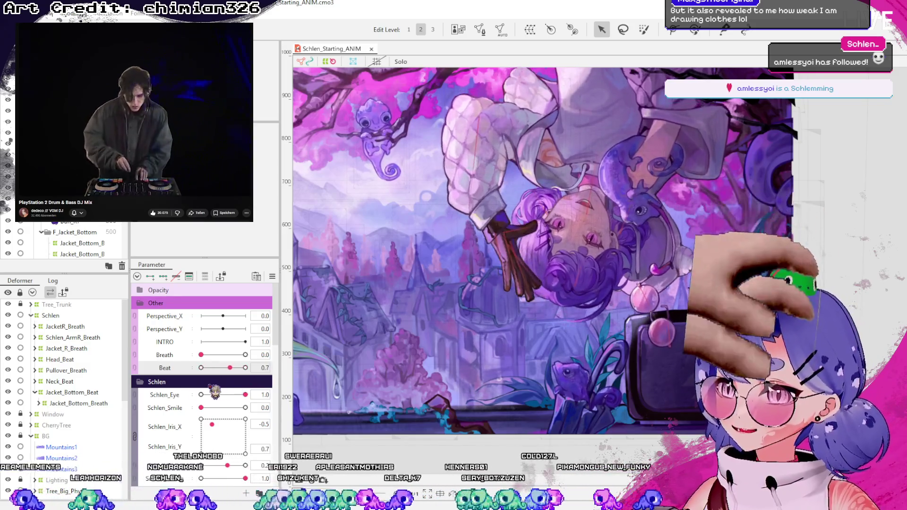
left_click_drag(199, 390, 372, 384)
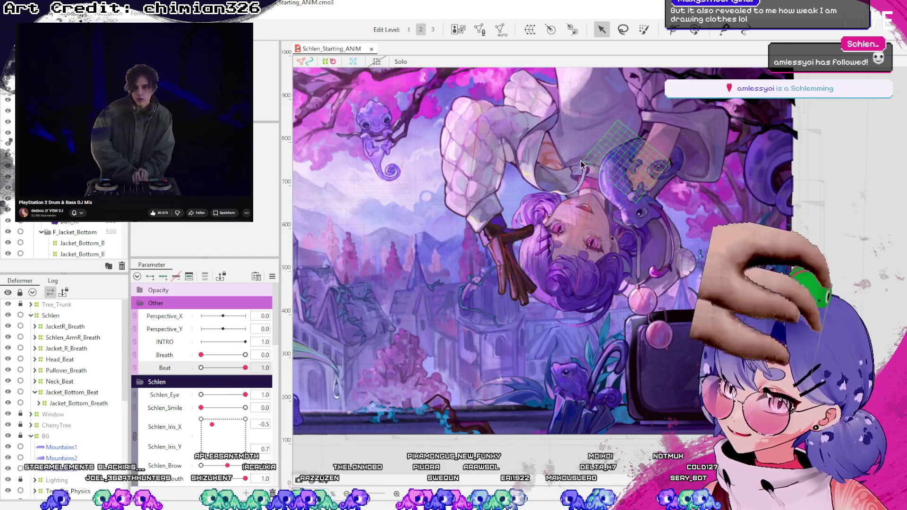
scroll(294, 358, "up", 3)
left_click_drag(250, 370, 208, 367)
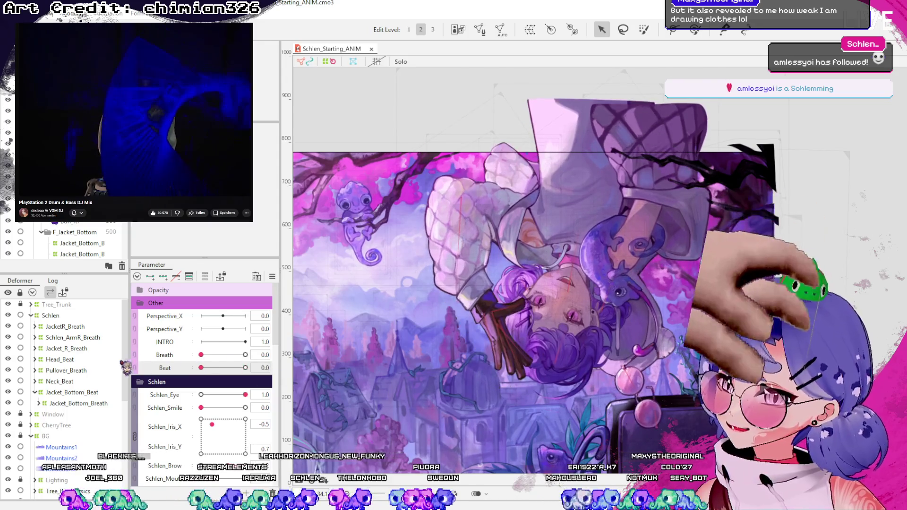
- Pick the pullover art, test the Breath slider, and collapse Pullover_Breath in the tree
left_click(585, 187)
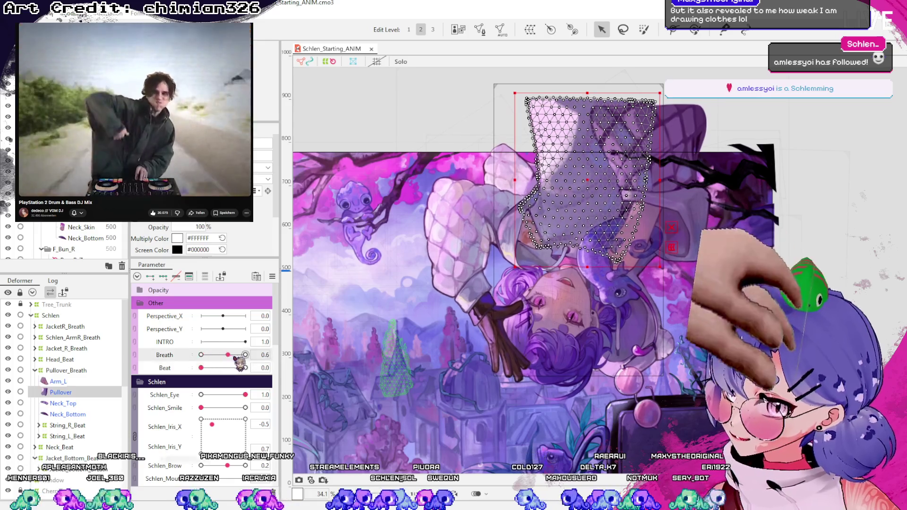
mouse_move(198, 366)
left_mouse_down()
mouse_move(279, 369)
mouse_move(186, 368)
mouse_move(282, 369)
mouse_move(196, 368)
left_mouse_up()
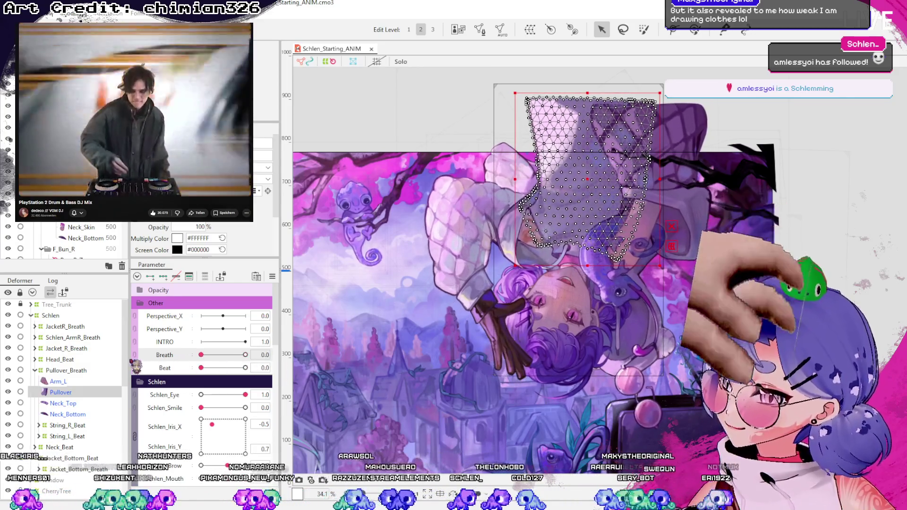
left_click(83, 372)
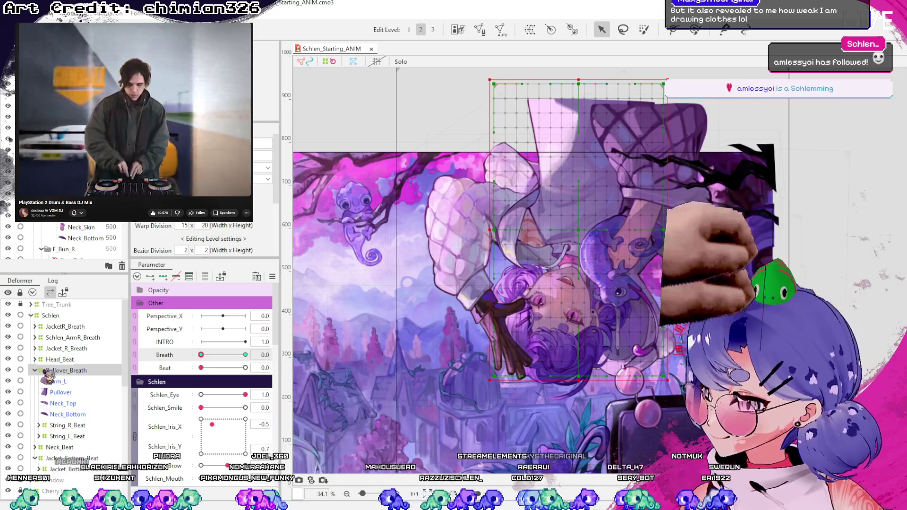
left_click(35, 370)
mouse_move(201, 355)
left_mouse_down()
mouse_move(202, 367)
mouse_move(153, 371)
left_mouse_up()
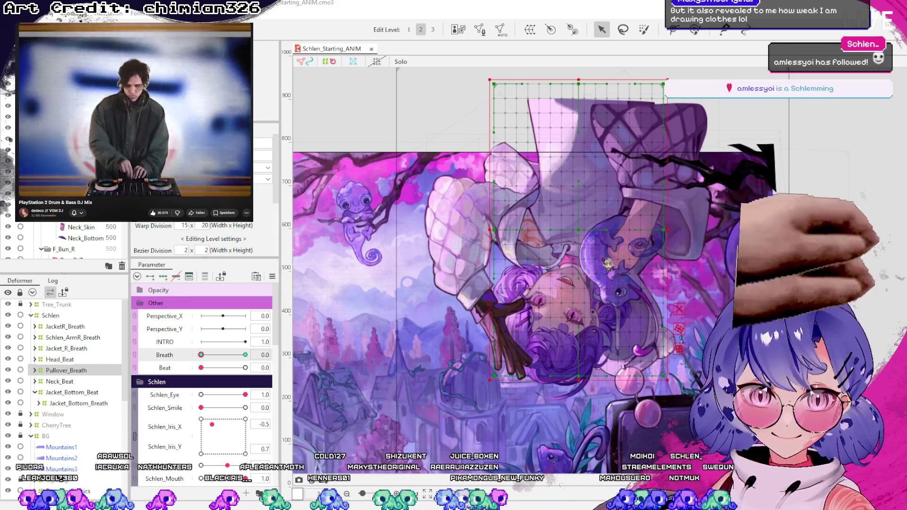
left_click(547, 326)
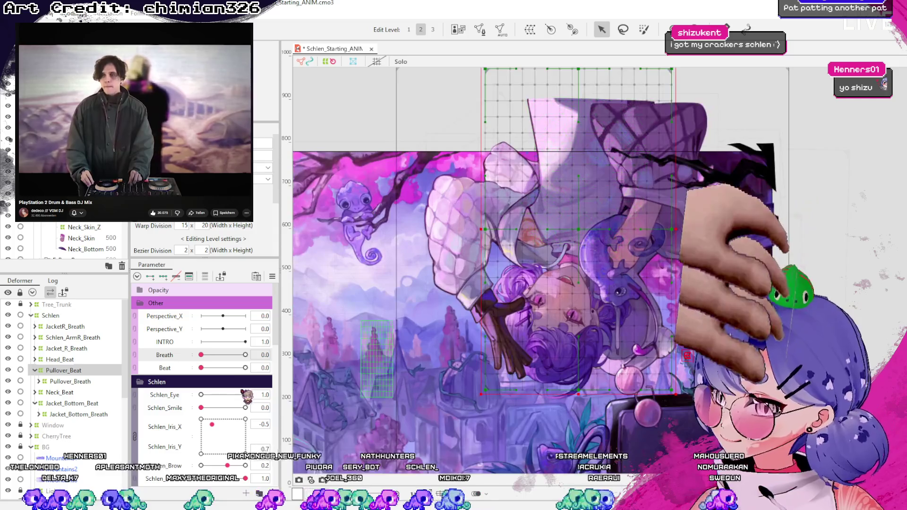
- Preview the Breath motion under Pullover_Beat, leaving Breath at 0.0
mouse_move(217, 368)
left_mouse_down()
mouse_move(247, 359)
mouse_move(205, 368)
mouse_move(247, 361)
mouse_move(236, 374)
mouse_move(208, 373)
mouse_move(255, 371)
mouse_move(205, 375)
mouse_move(266, 382)
mouse_move(182, 374)
mouse_move(209, 379)
mouse_move(201, 381)
mouse_move(254, 369)
mouse_move(205, 394)
mouse_move(157, 393)
left_mouse_up()
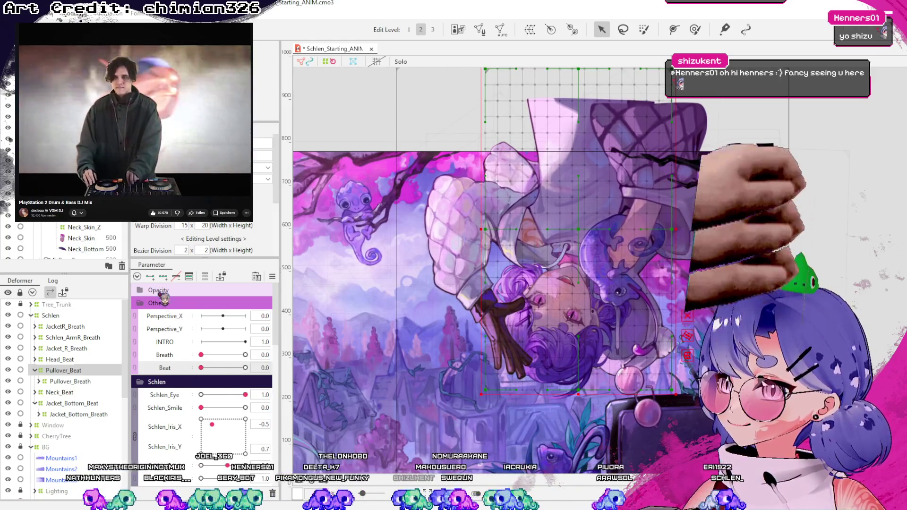
- At Beat 1.0, pull the pullover grid points down to warp the jacket
left_click_drag(201, 368, 264, 366)
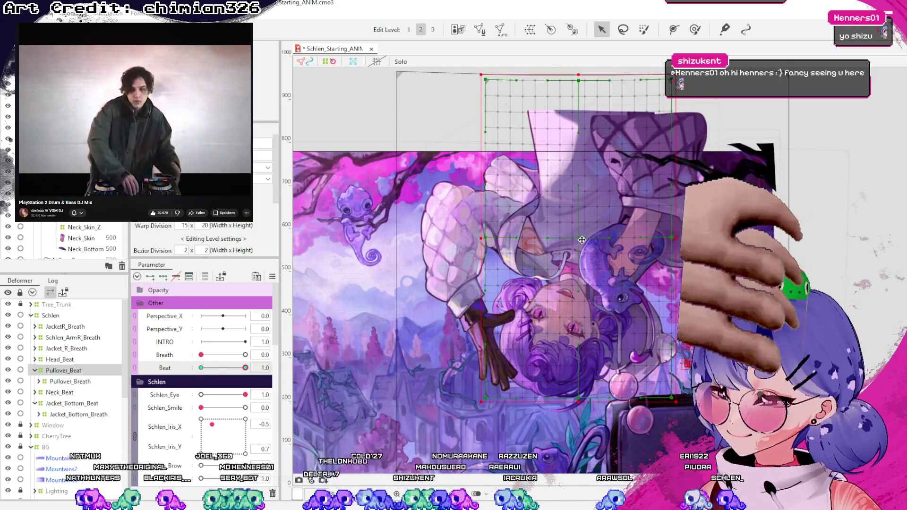
scroll(577, 235, "up", 3)
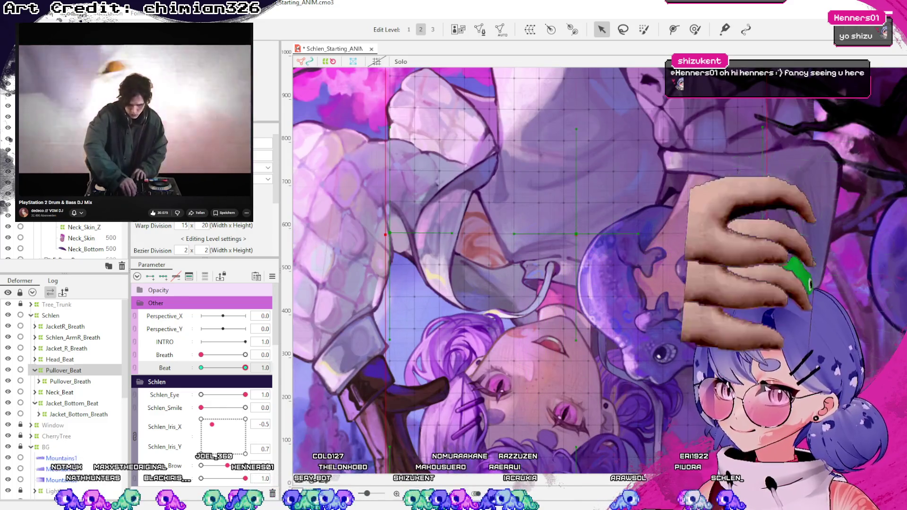
left_click_drag(574, 235, 574, 240)
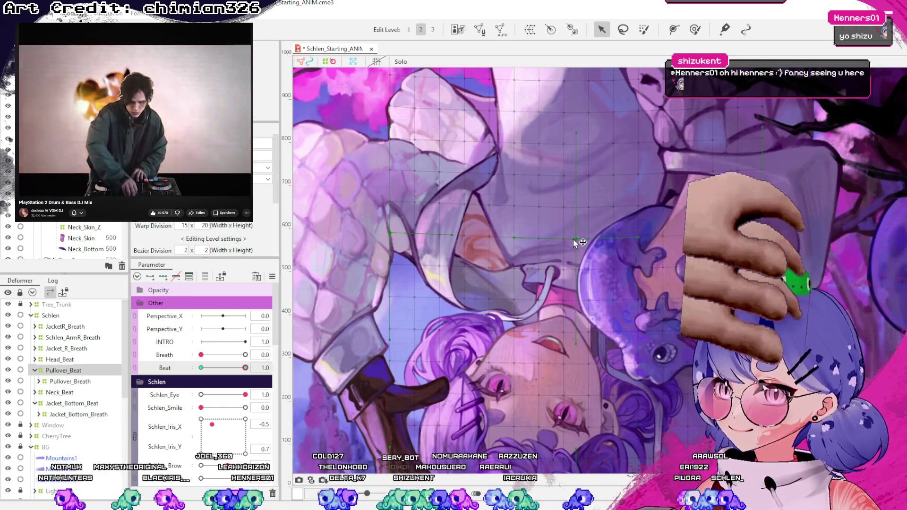
left_click_drag(577, 134, 578, 146)
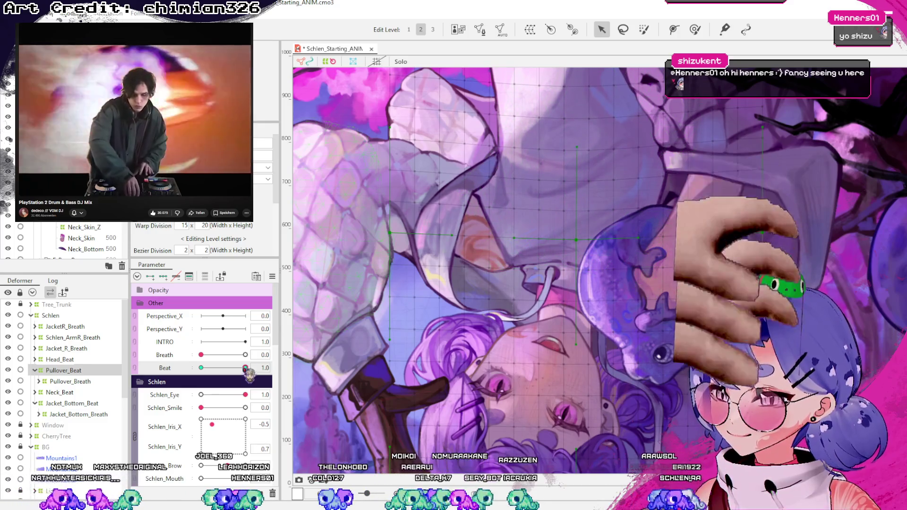
- Sweep Beat between 0 and 1 to compare poses, end at 1.0, and save
mouse_move(246, 369)
left_mouse_down()
mouse_move(193, 371)
mouse_move(246, 368)
left_mouse_up()
scroll(537, 351, "down", 3)
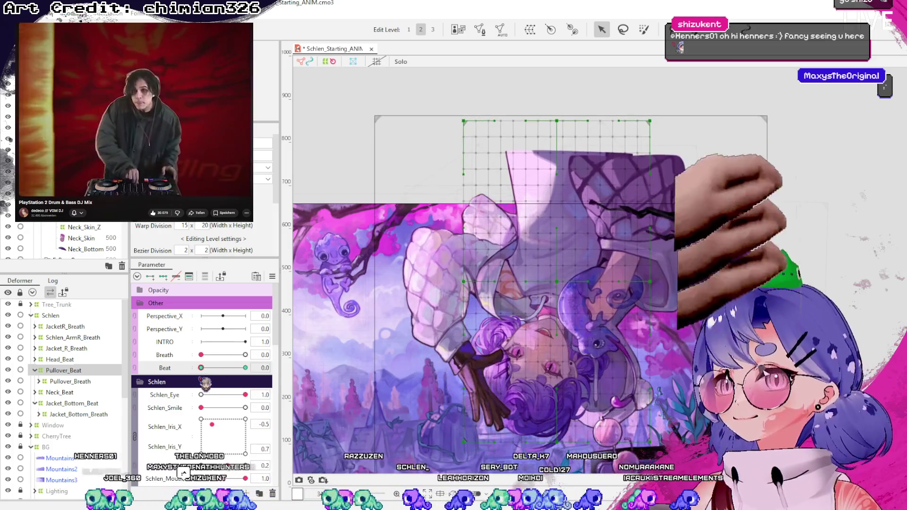
scroll(526, 311, "up", 2)
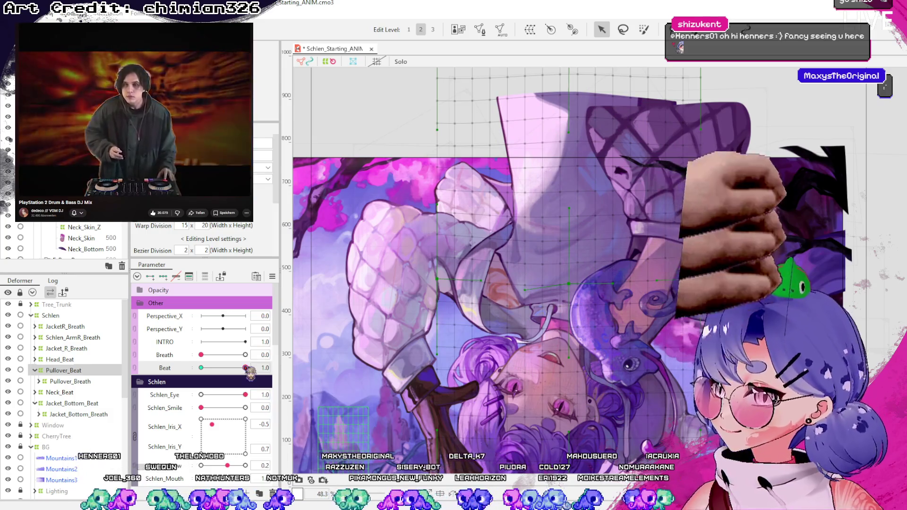
left_click_drag(245, 368, 227, 368)
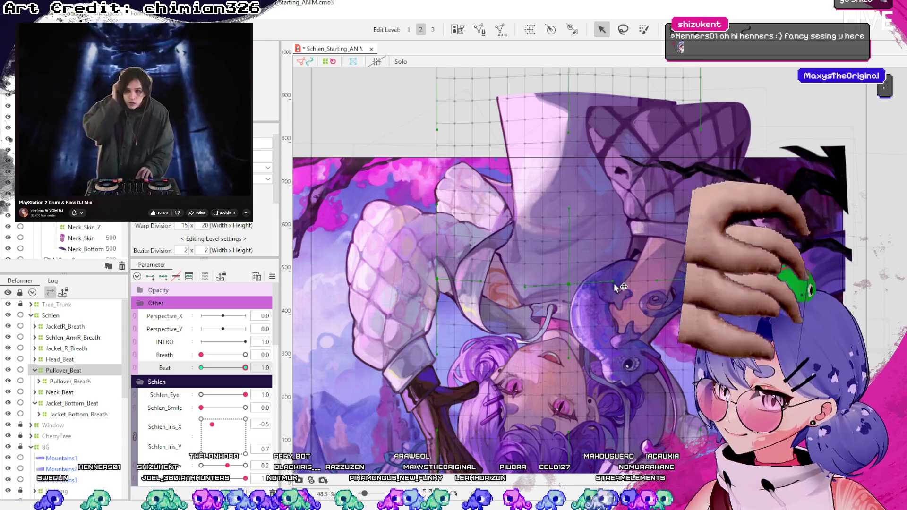
left_click_drag(245, 368, 229, 368)
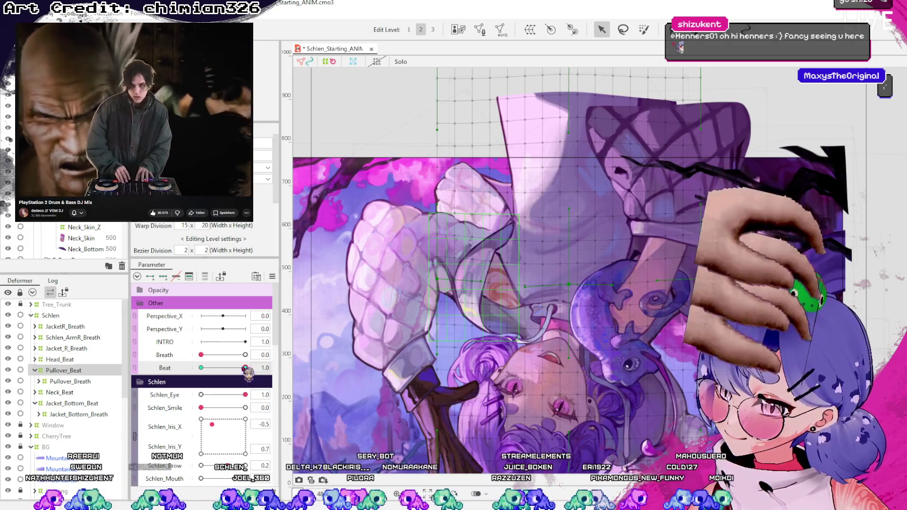
left_click_drag(245, 368, 201, 369)
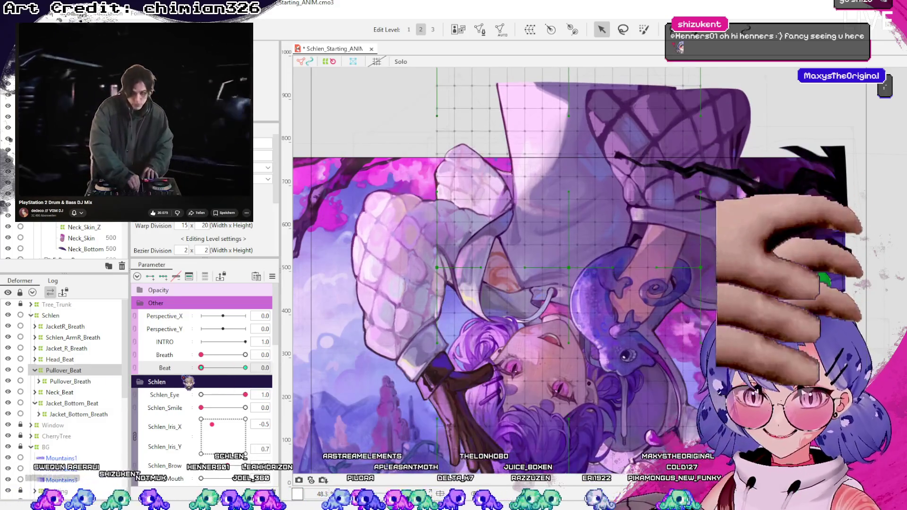
left_click_drag(200, 368, 248, 369)
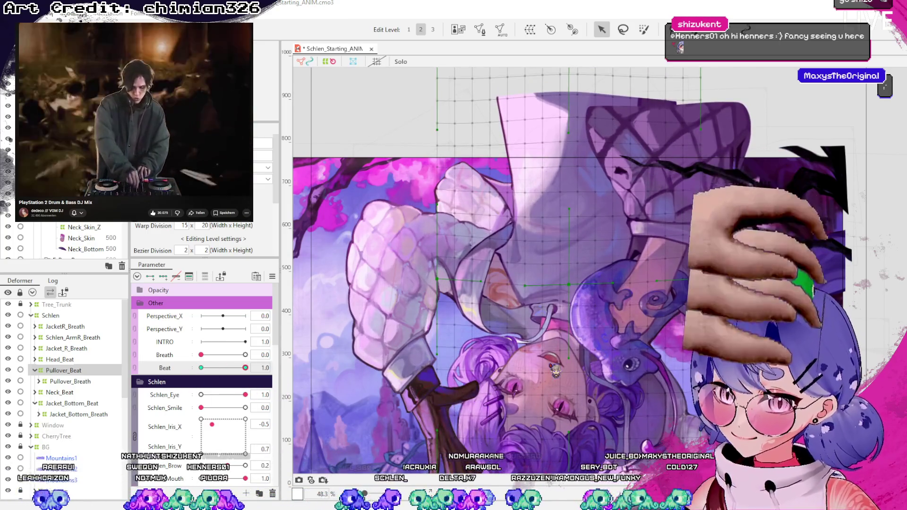
key("ctrl+s")
scroll(673, 231, "down", 3)
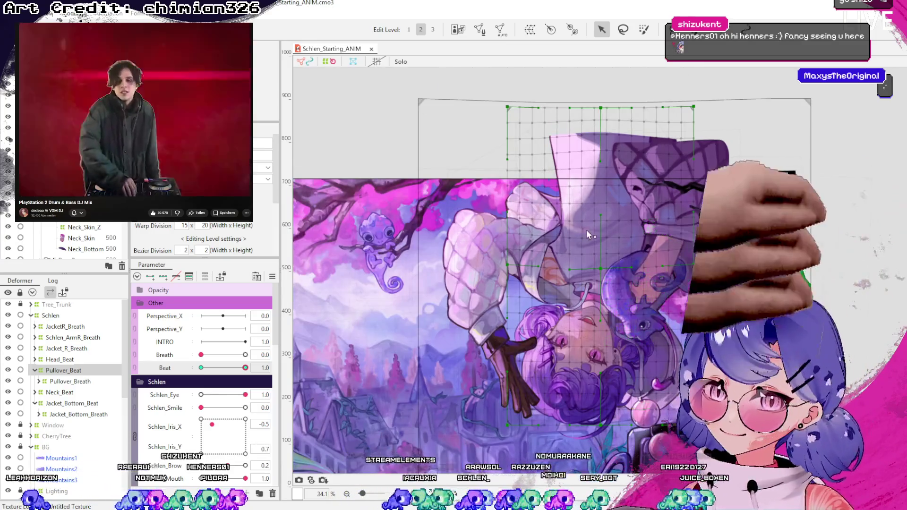
scroll(585, 235, "down", 1)
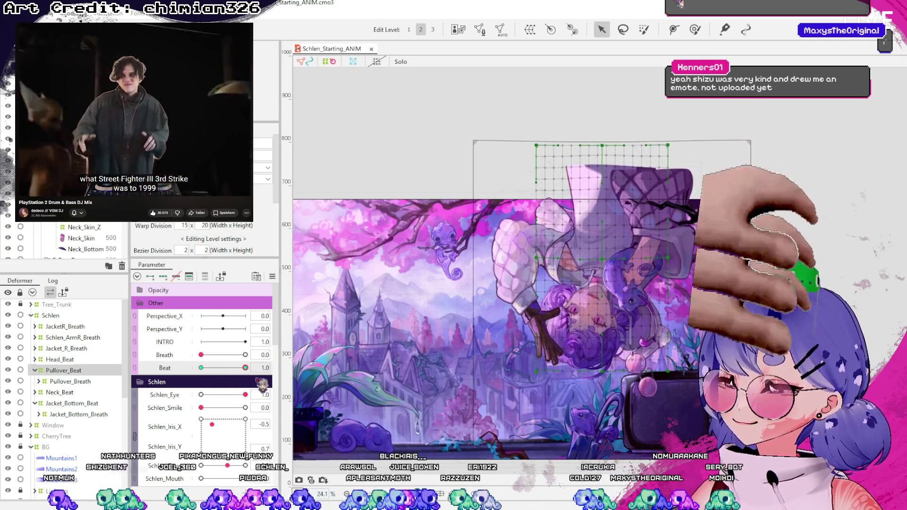
mouse_move(247, 379)
left_mouse_down()
mouse_move(200, 377)
mouse_move(232, 380)
mouse_move(213, 381)
left_mouse_up()
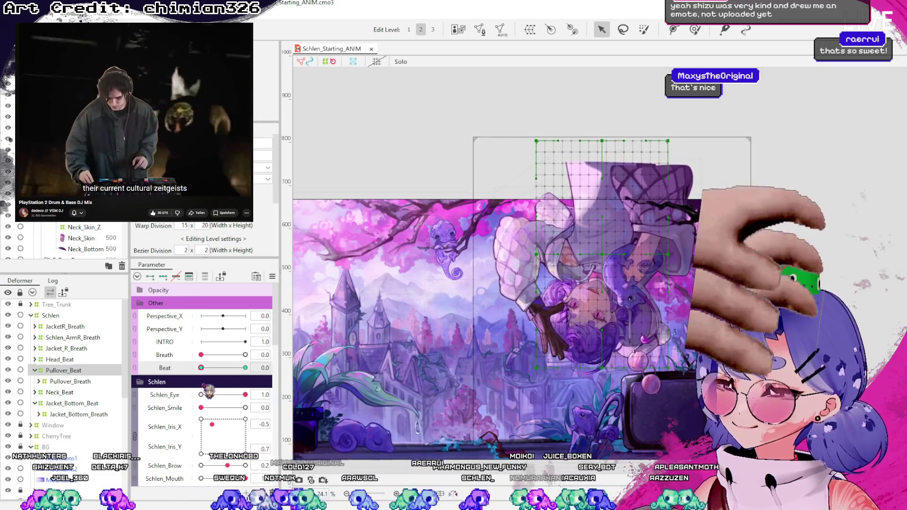
scroll(608, 217, "up", 3)
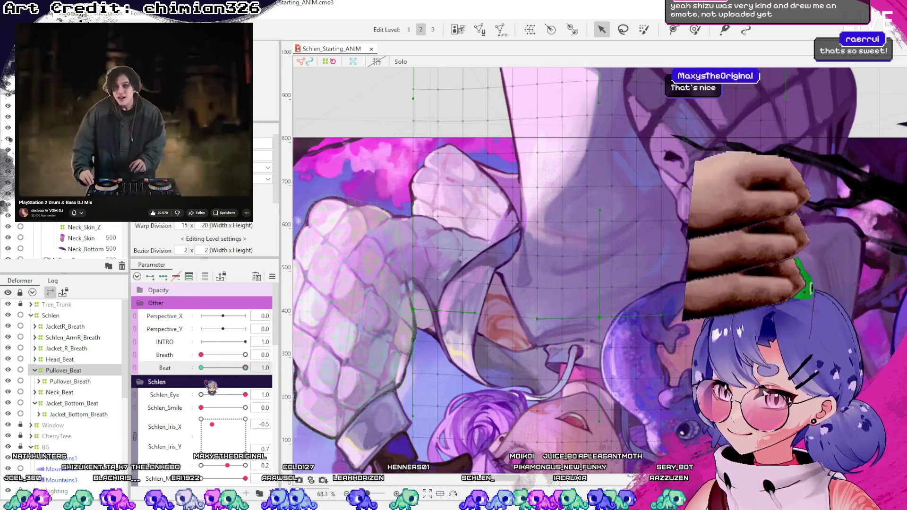
left_click_drag(250, 367, 246, 367)
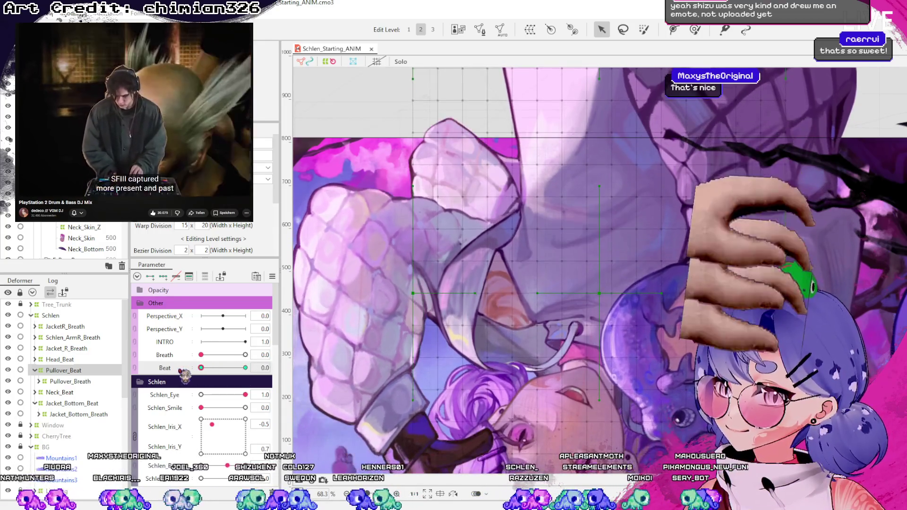
scroll(433, 279, "down", 2)
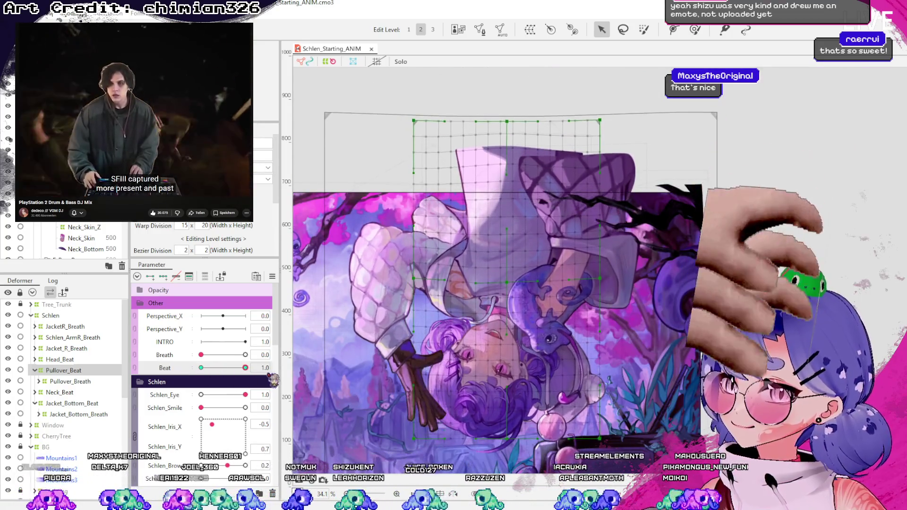
left_click_drag(245, 367, 201, 367)
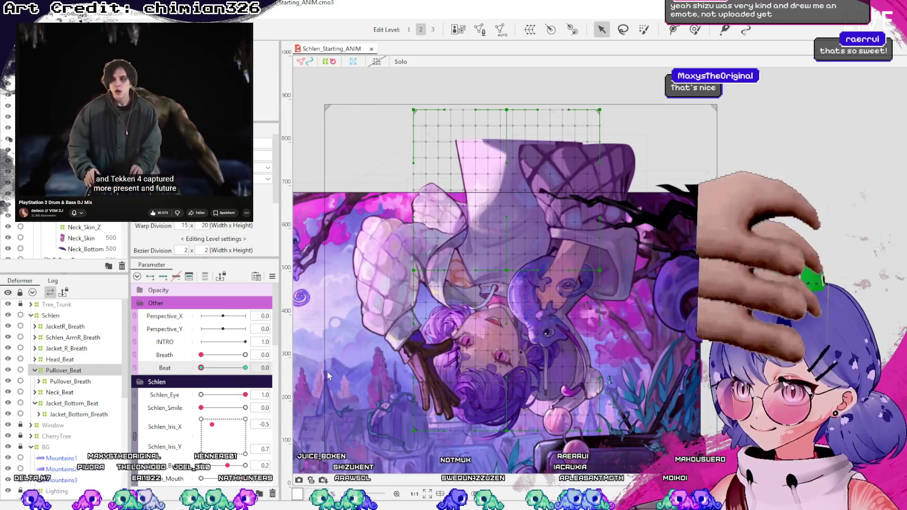
left_click(612, 233)
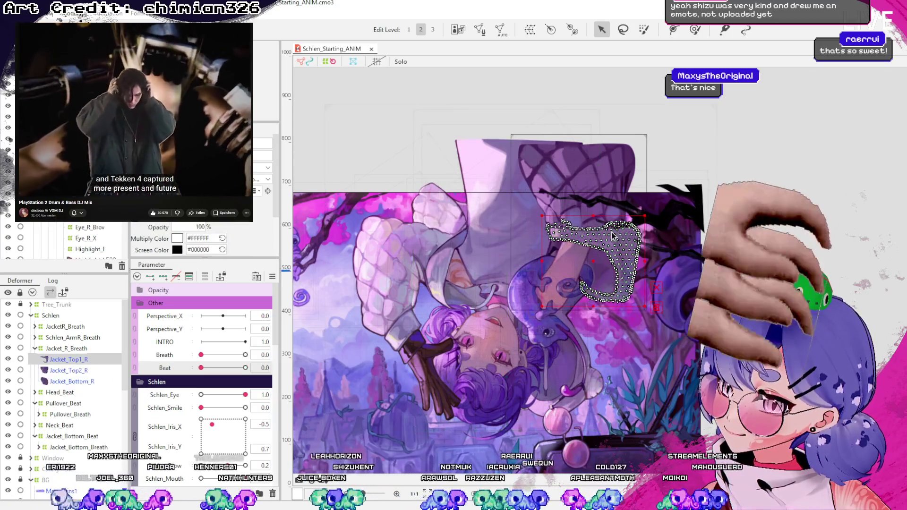
- Select Jacket_Top1_R and Jacket_Top2_R together and wrap them in a new warp deformer
left_click(75, 372)
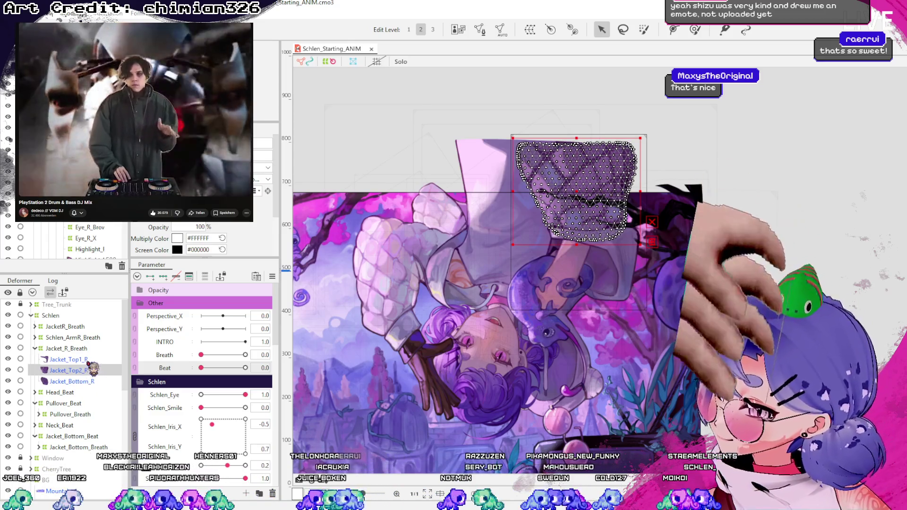
left_click(70, 350)
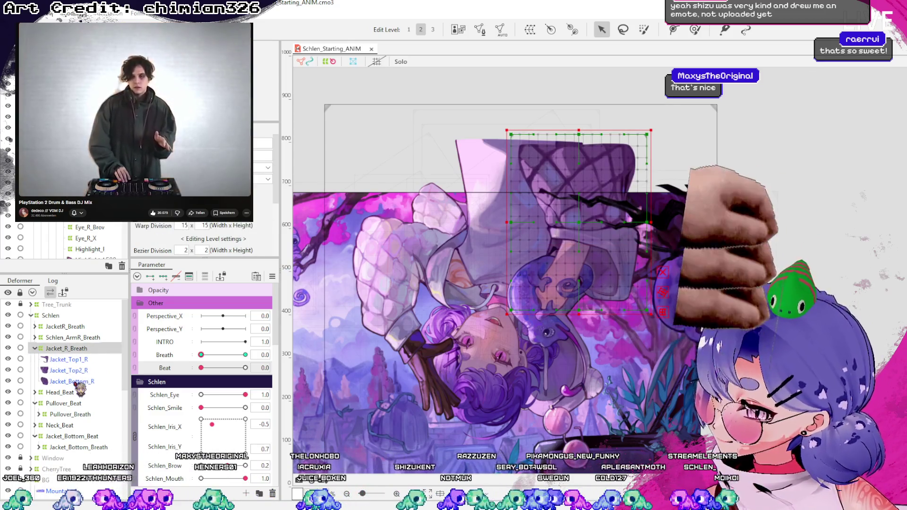
left_click(73, 382)
left_click(80, 370)
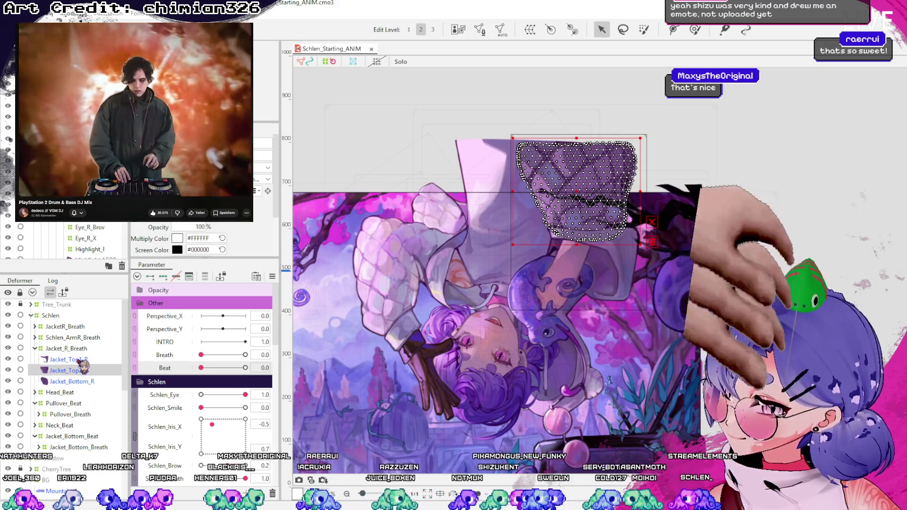
left_click(80, 360, "ctrl")
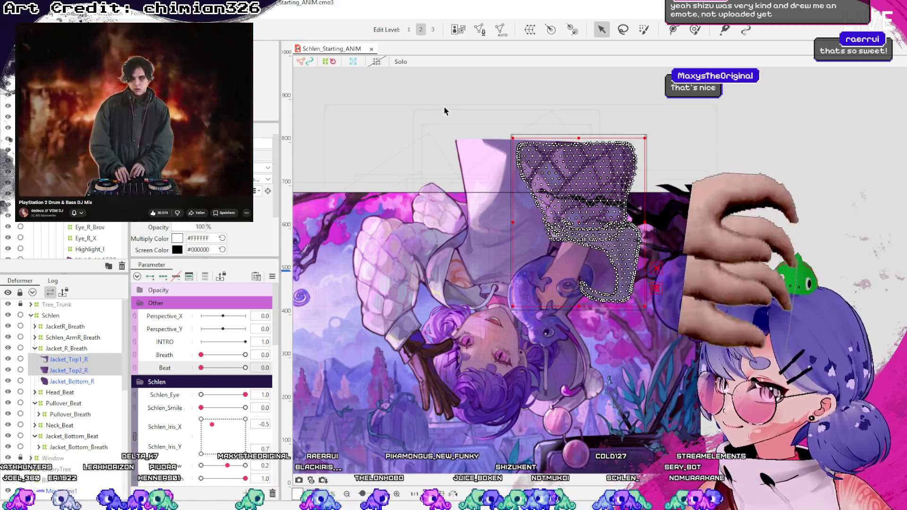
left_click(102, 350)
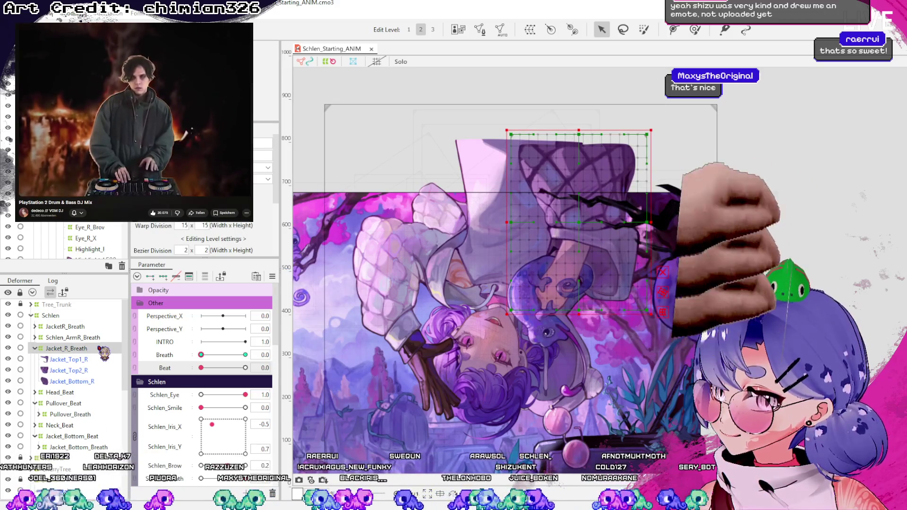
left_click(100, 370)
left_click(100, 360, "ctrl")
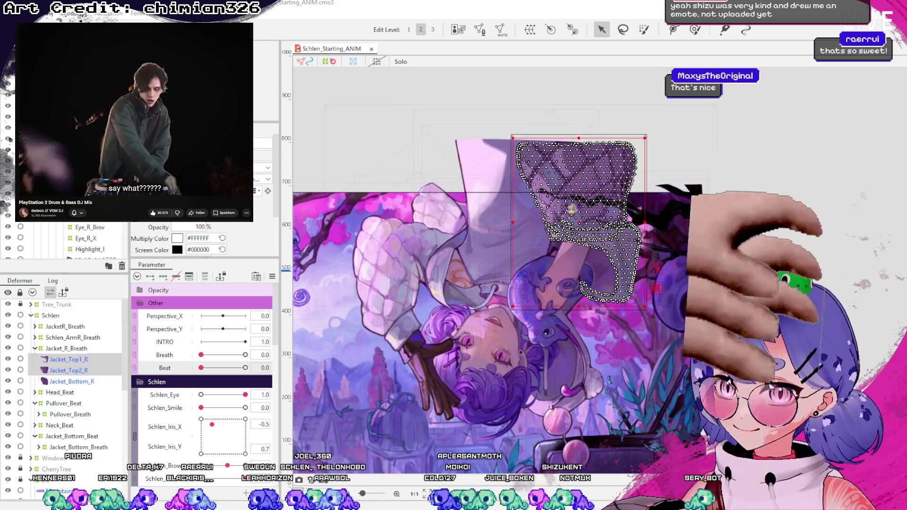
key("Return")
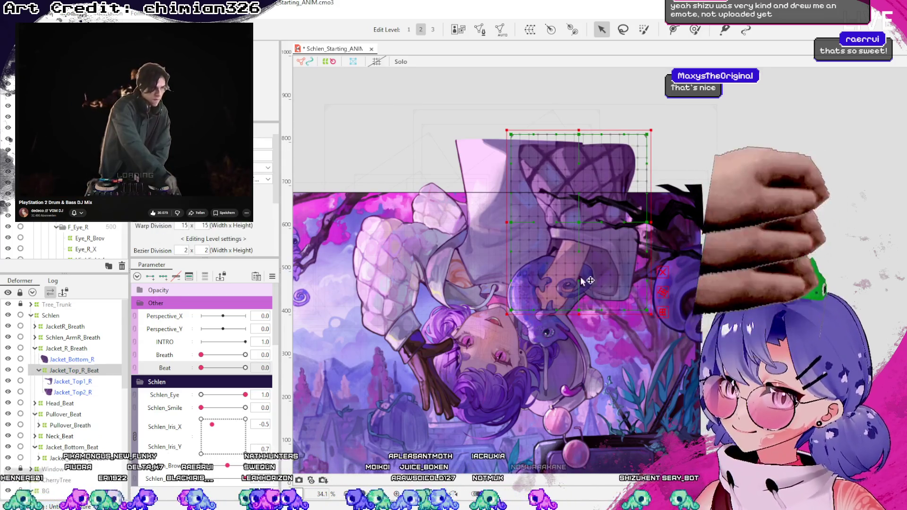
- Trim Jacket_Top_R_Beat's top, left and right edges to fit the upper jacket
left_click(76, 349)
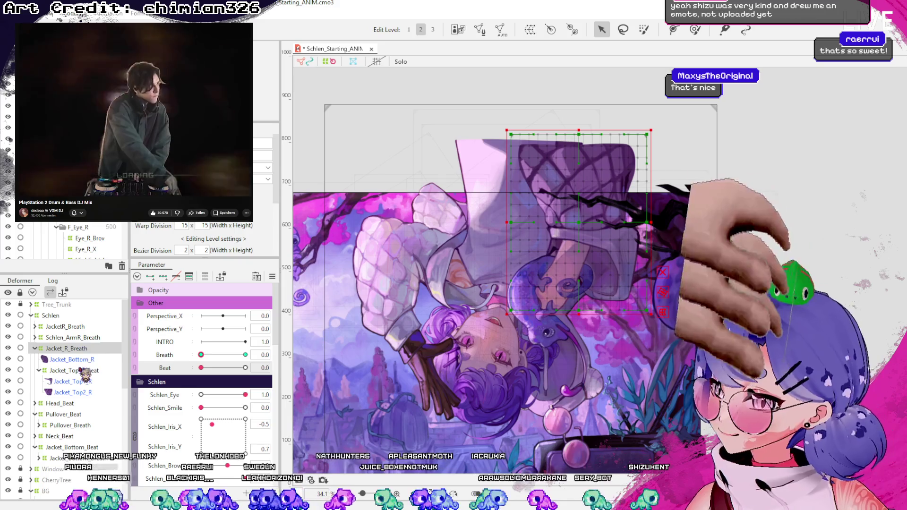
left_click(73, 371)
scroll(586, 144, "up", 3)
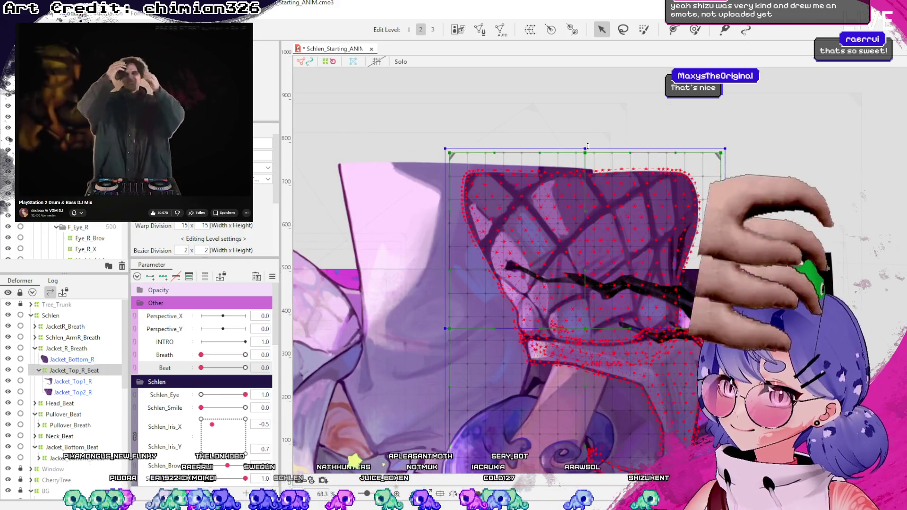
left_click_drag(587, 148, 586, 161)
left_click_drag(444, 335, 457, 335)
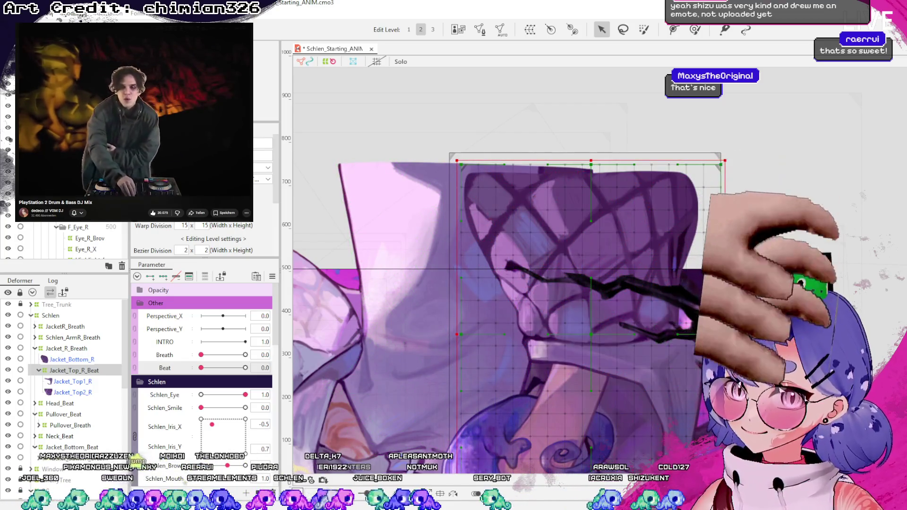
left_click_drag(724, 246, 716, 246)
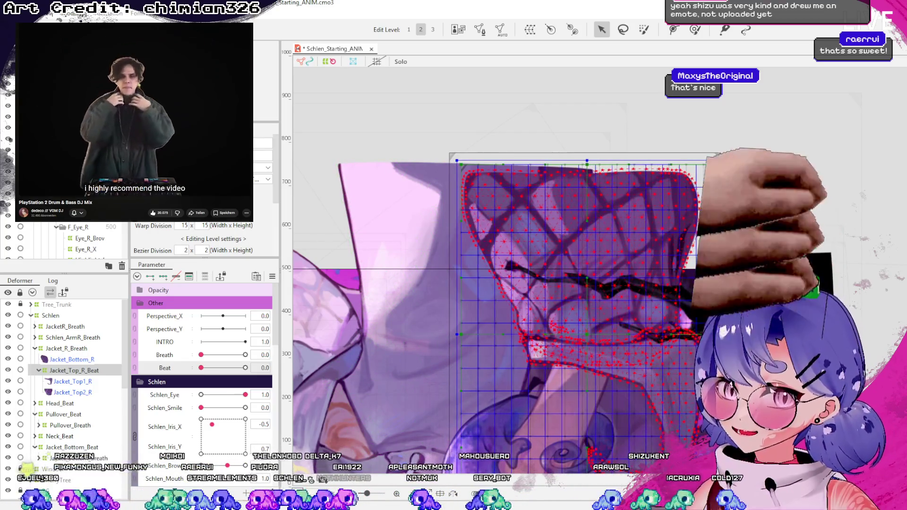
- Preview the Beat motion, return it to 0.0, and reselect Jacket_Top_R_Beat
scroll(647, 198, "down", 5)
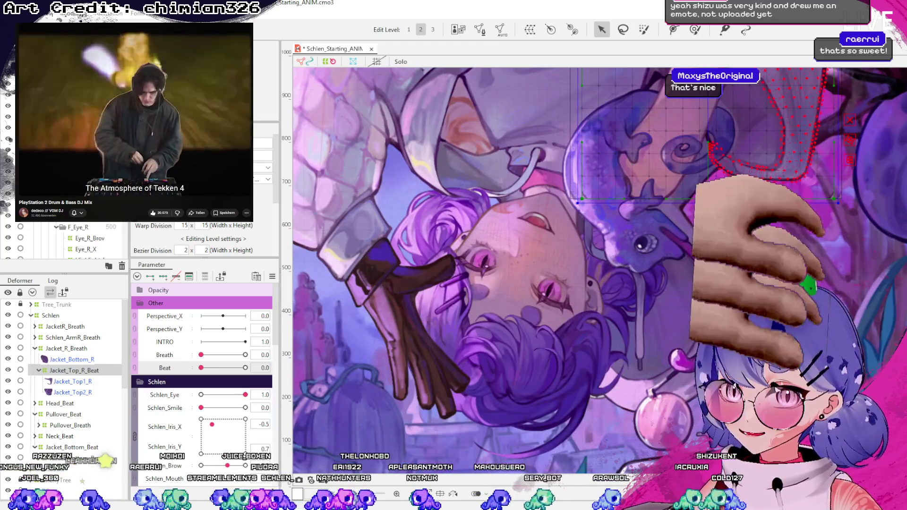
scroll(655, 307, "down", 3)
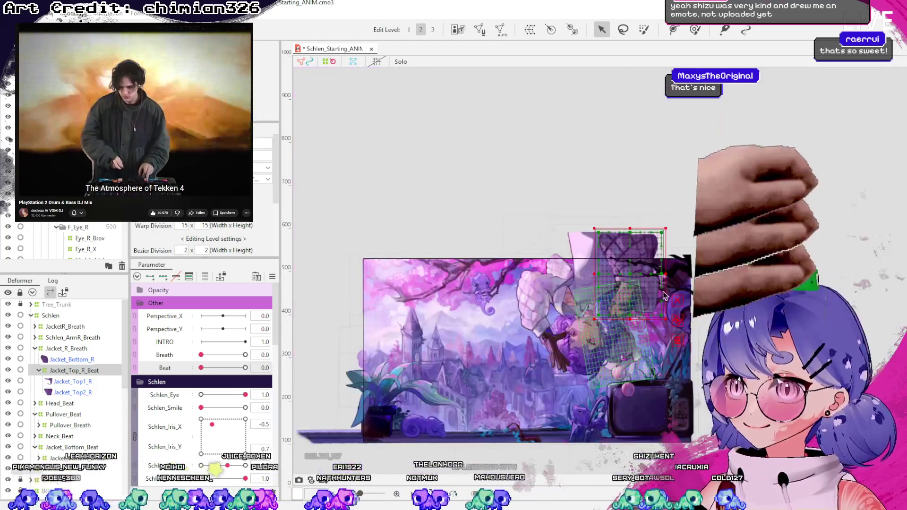
scroll(656, 308, "up", 3)
scroll(527, 340, "down", 1)
mouse_move(208, 368)
left_mouse_down()
mouse_move(222, 368)
mouse_move(182, 367)
left_mouse_up()
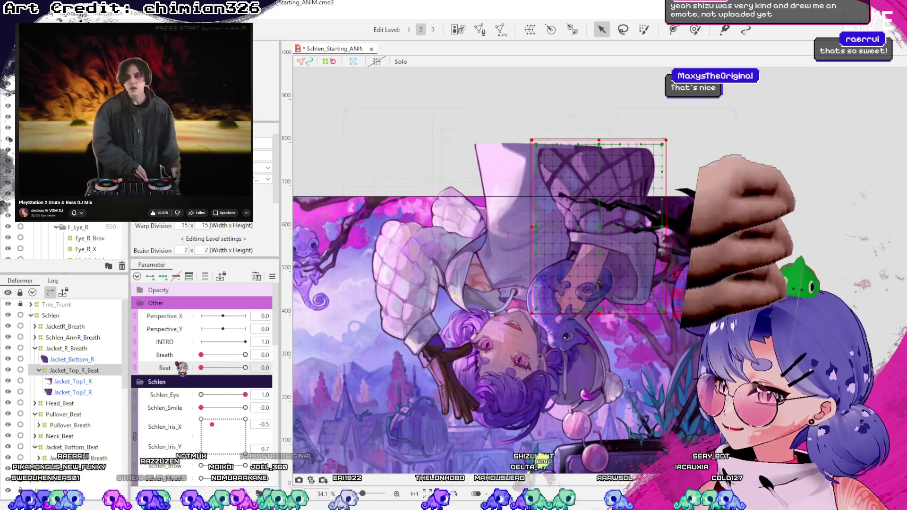
left_click(85, 382)
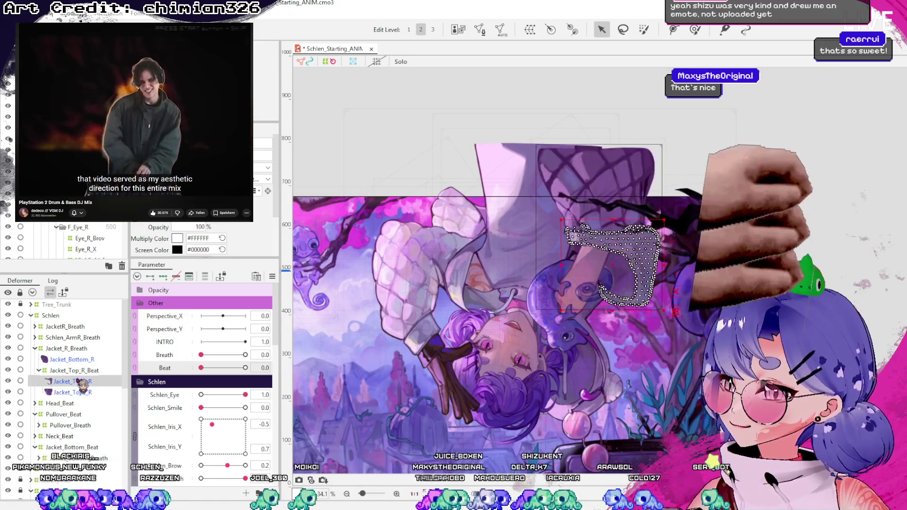
left_click(78, 370)
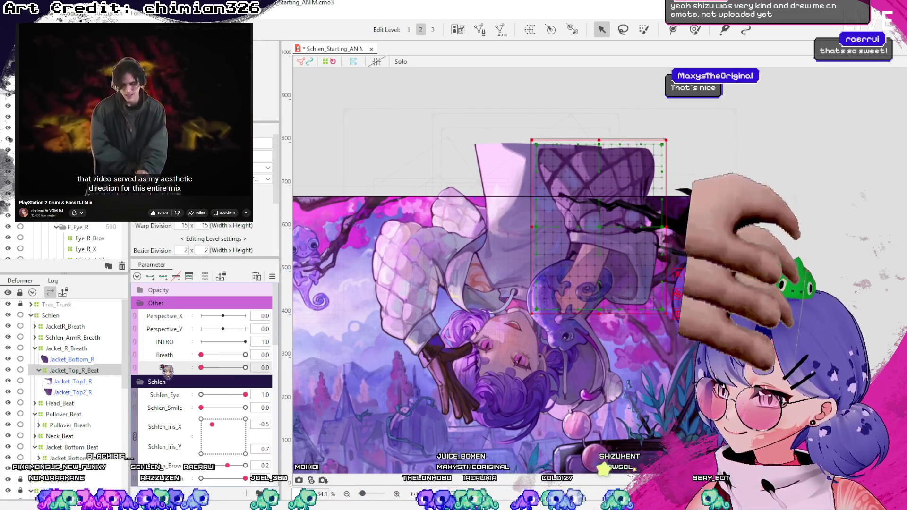
- Sweep Beat from 1.0 through its range to preview the Jacket_Top_R_Beat warp, ending at 0.3
left_click_drag(201, 368, 245, 368)
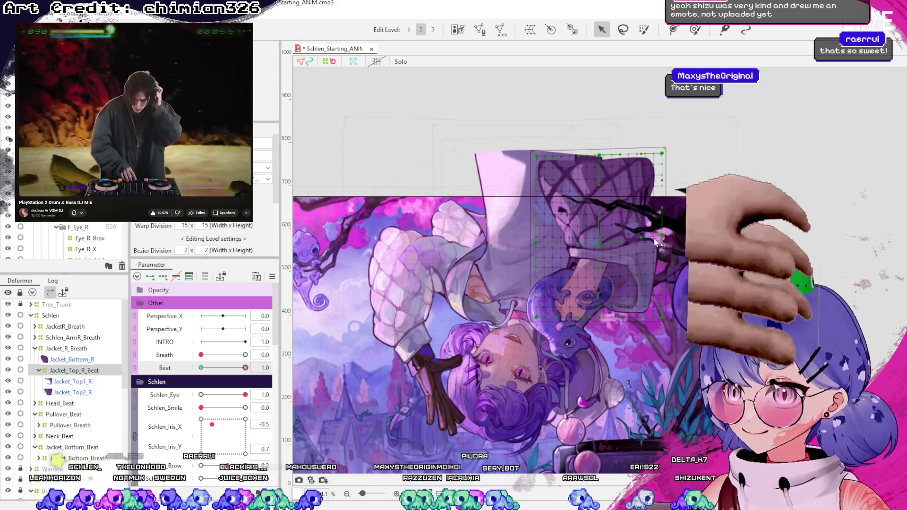
mouse_move(245, 367)
left_mouse_down()
mouse_move(156, 380)
mouse_move(305, 378)
left_mouse_up()
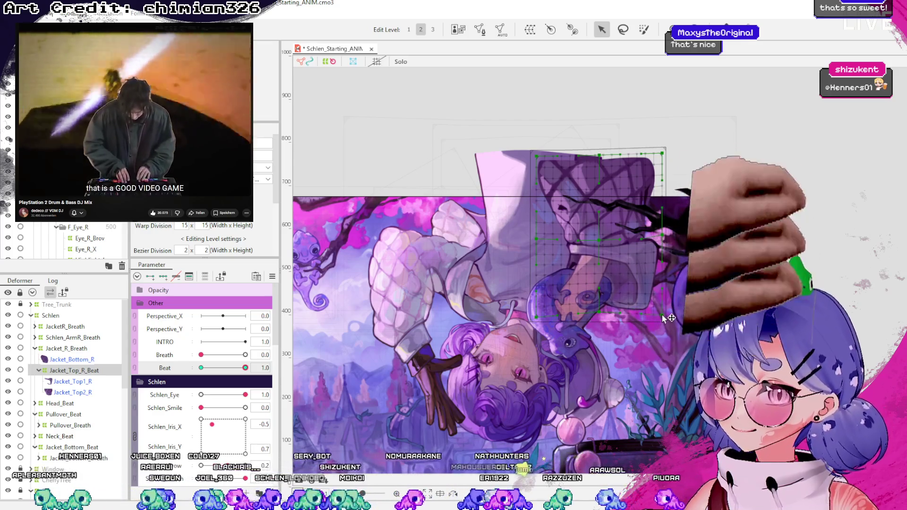
mouse_move(246, 368)
left_mouse_down()
mouse_move(258, 368)
mouse_move(202, 368)
mouse_move(279, 365)
mouse_move(189, 378)
left_mouse_up()
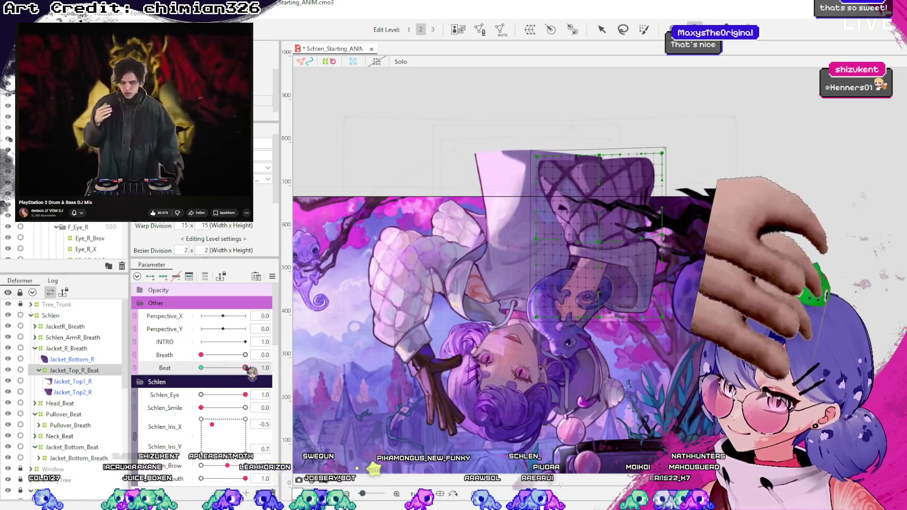
mouse_move(244, 378)
left_mouse_down()
mouse_move(204, 374)
mouse_move(241, 381)
mouse_move(213, 368)
left_mouse_up()
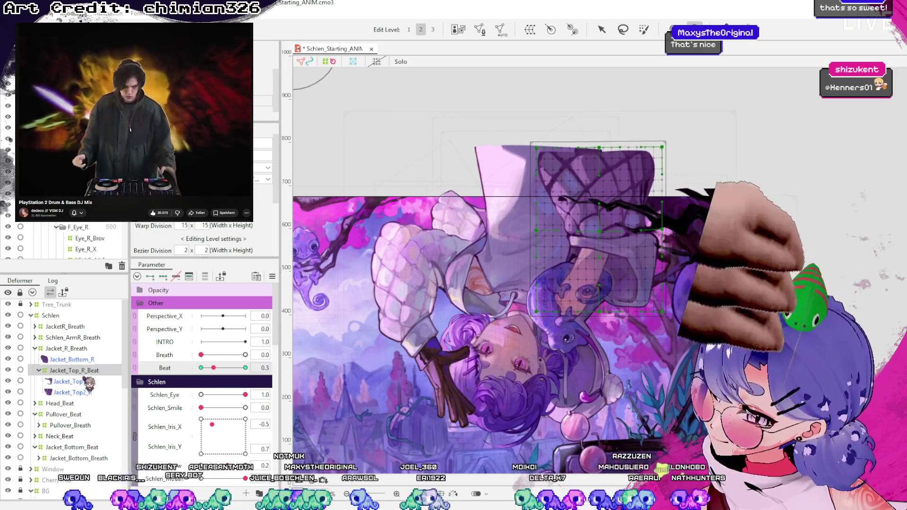
- Select the Jacket_Top2_R art mesh and bring the Parameter panel back to the Beat slider
left_click(74, 392)
scroll(254, 420, "down", 10)
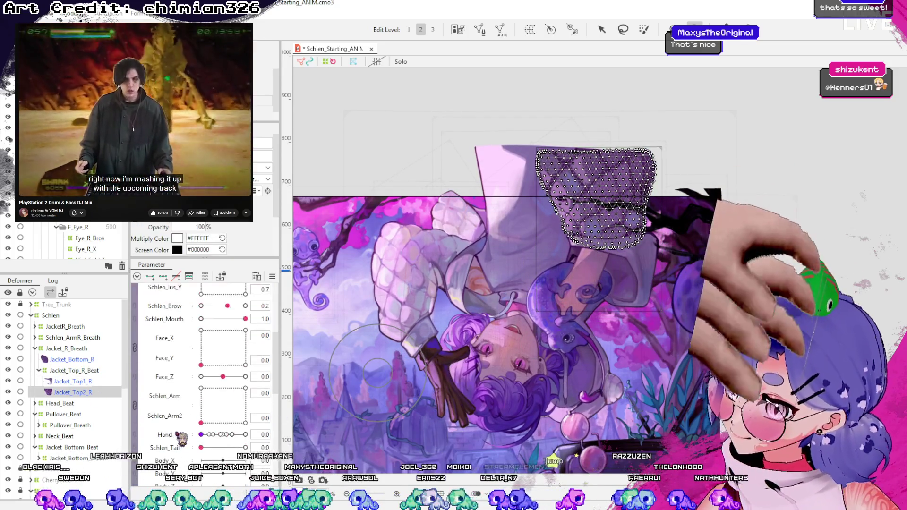
scroll(182, 439, "up", 5)
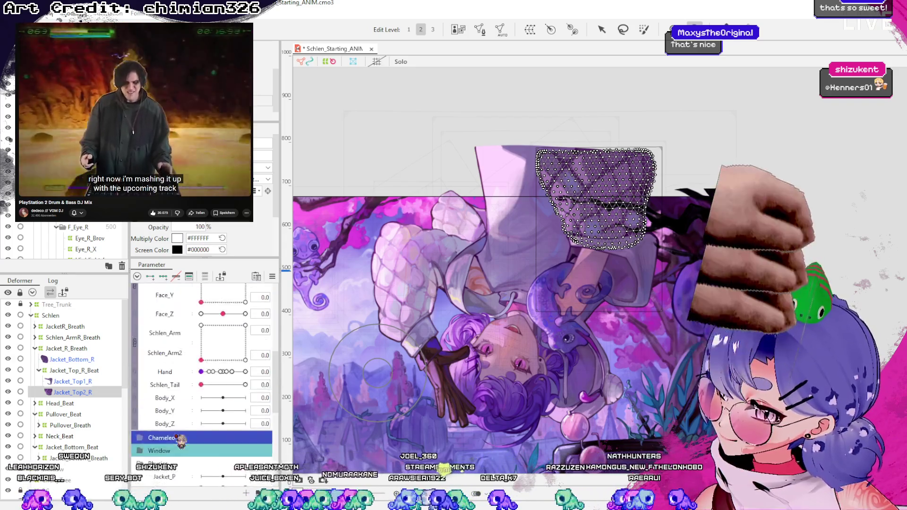
scroll(156, 415, "up", 5)
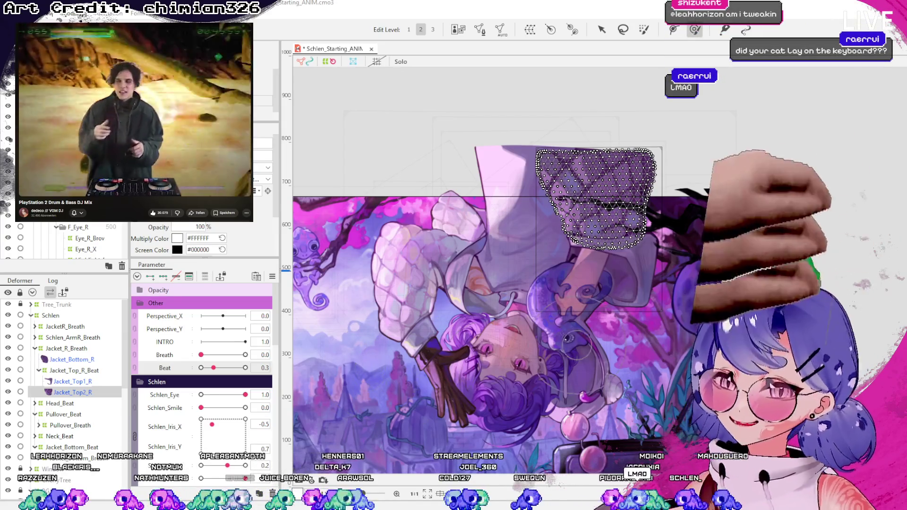
scroll(624, 222, "up", 3)
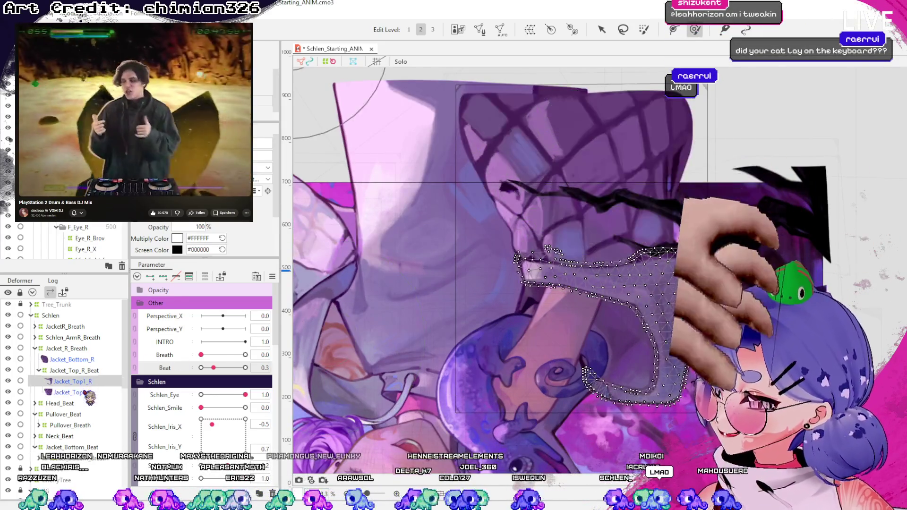
- At Beat 1.0, brush the Jacket_Top2_R mesh's lower edge slightly downward
mouse_move(204, 373)
left_mouse_down()
mouse_move(236, 370)
mouse_move(147, 331)
left_mouse_up()
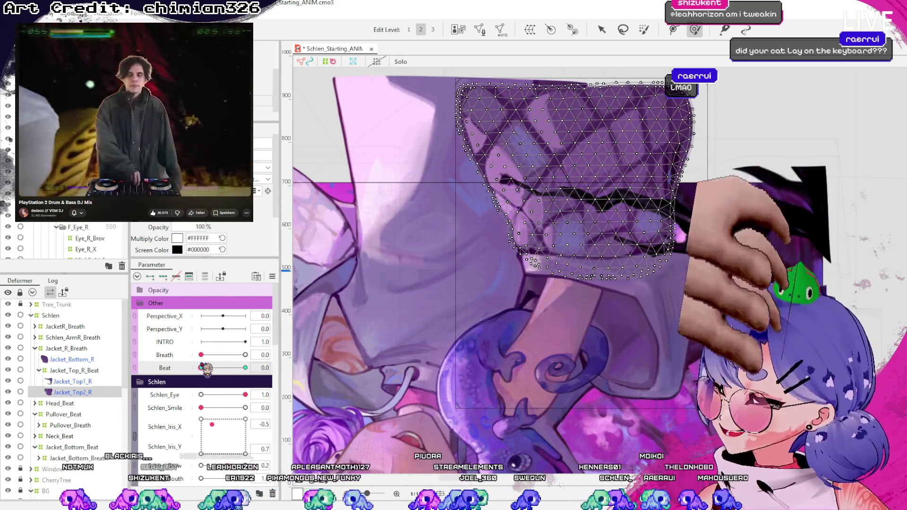
left_click_drag(206, 369, 245, 368)
left_click_drag(589, 292, 584, 321)
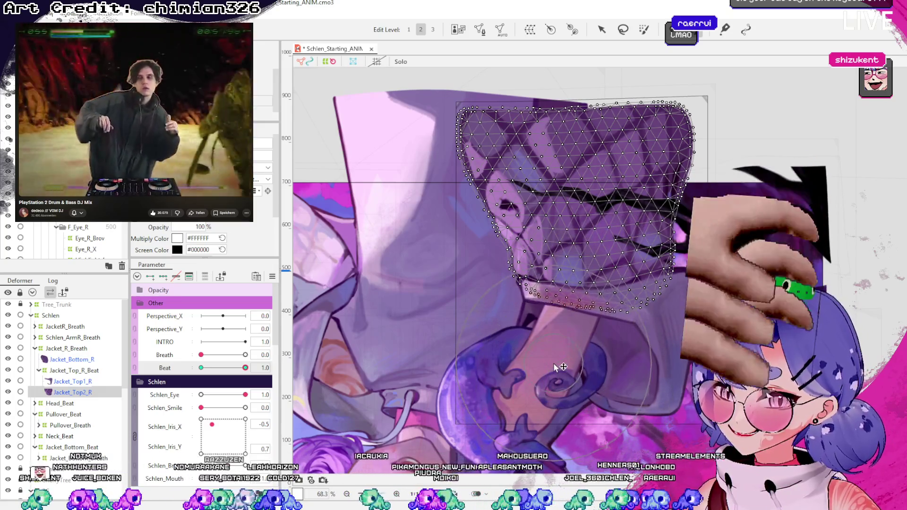
mouse_move(250, 370)
left_mouse_down()
mouse_move(222, 369)
mouse_move(255, 369)
left_mouse_up()
- Return to the Arrow tool, deselect the jacket mesh, and scrub Beat to review the motion
left_click(601, 29)
scroll(722, 180, "down", 3)
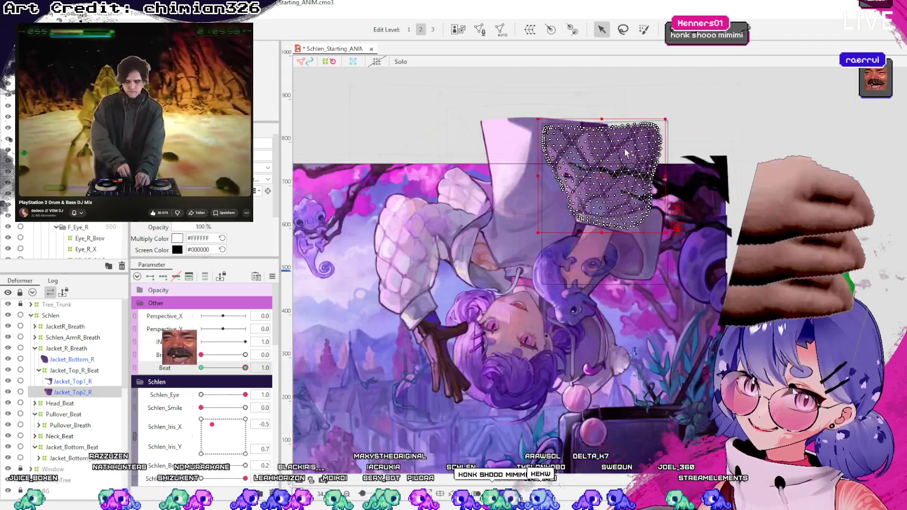
left_click(721, 180)
mouse_move(245, 368)
left_mouse_down()
mouse_move(214, 367)
mouse_move(243, 367)
mouse_move(249, 392)
left_mouse_up()
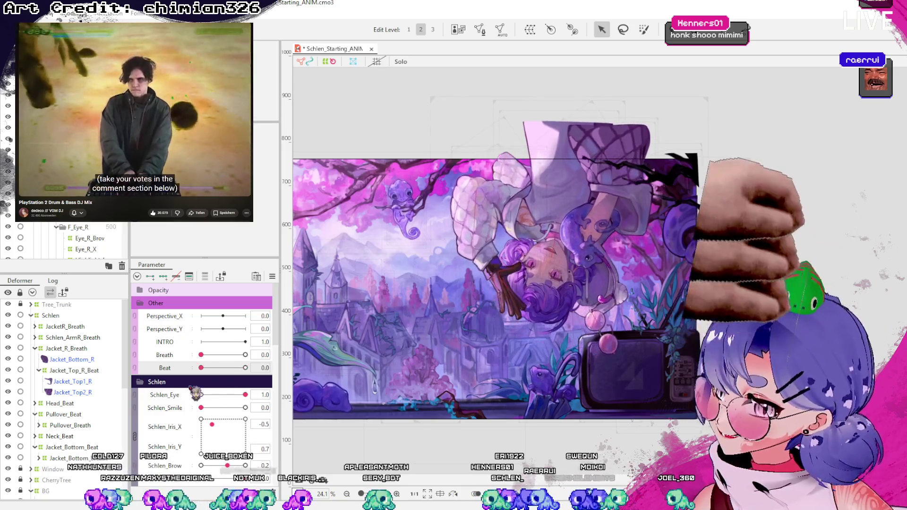
- Select Jacket_Bottom_R and reshape its mesh with the Deform Brush
left_click(88, 393)
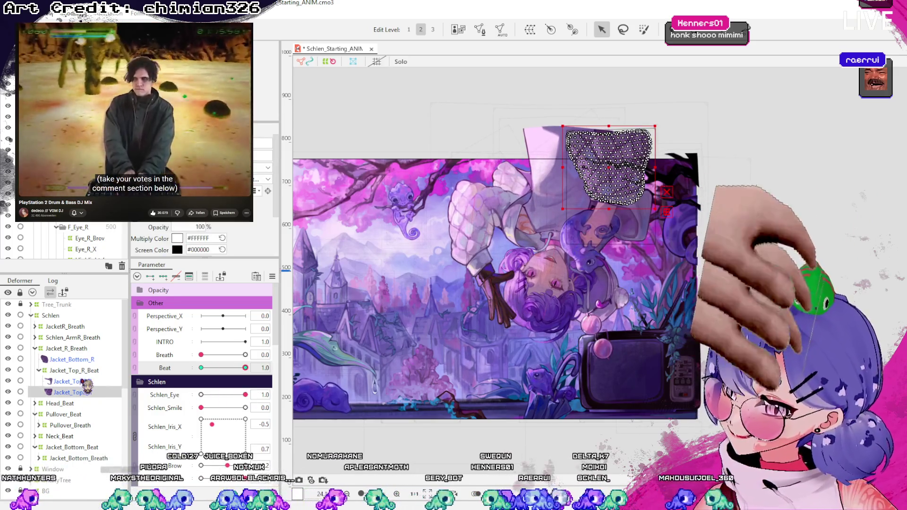
left_click(71, 359)
scroll(617, 279, "up", 5)
scroll(590, 285, "up", 3)
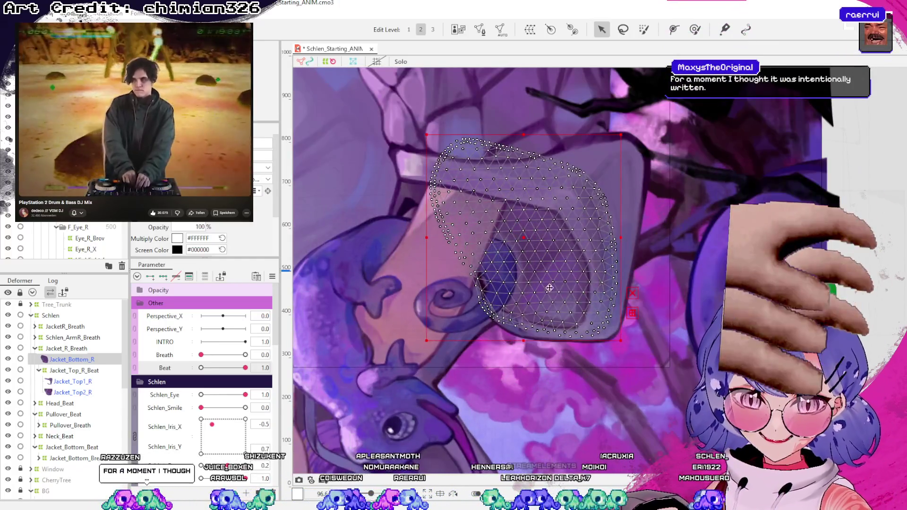
mouse_move(245, 368)
left_mouse_down()
mouse_move(153, 360)
mouse_move(245, 368)
left_mouse_up()
left_click(694, 30)
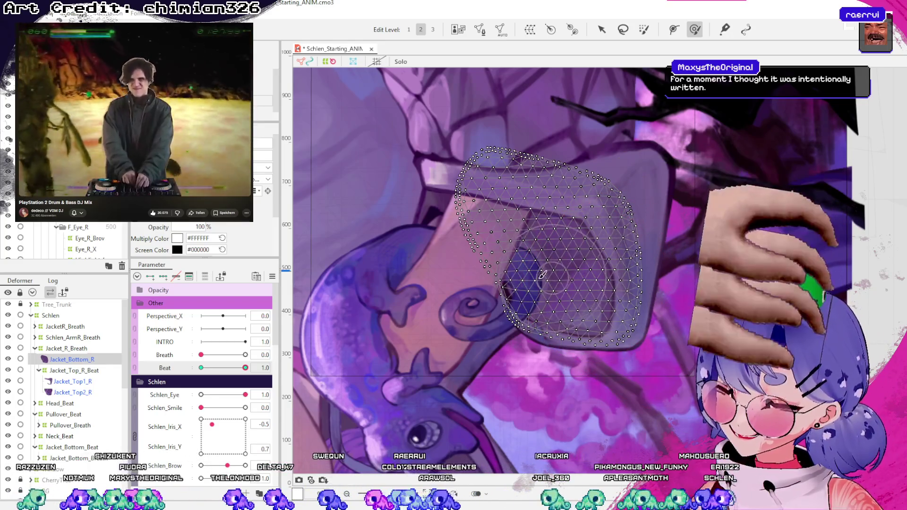
left_click_drag(567, 257, 560, 242)
- Return to the Arrow tool and scrub Beat and Breath to review the lower jacket motion
scroll(561, 242, "down", 3)
left_click(601, 29)
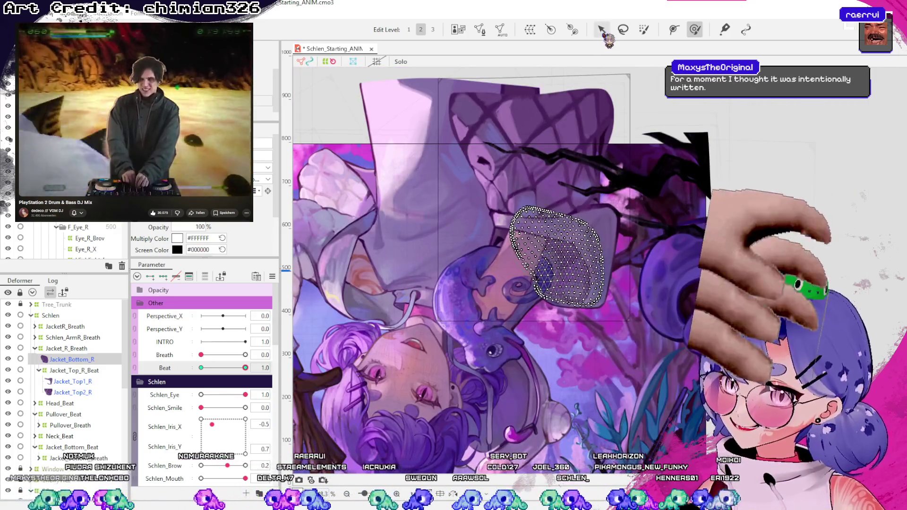
mouse_move(246, 368)
left_mouse_down()
mouse_move(203, 368)
mouse_move(253, 370)
mouse_move(209, 378)
mouse_move(200, 368)
left_mouse_up()
left_click(245, 355)
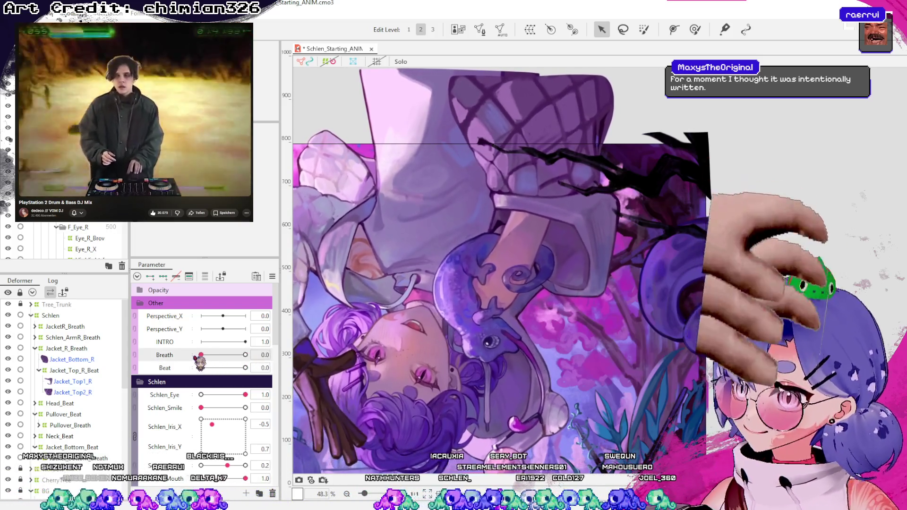
- Sweep the Breath and Beat sliders to test the jacket motion, ending at Beat 1.0 and Breath 0
left_click(201, 355)
left_click(203, 368)
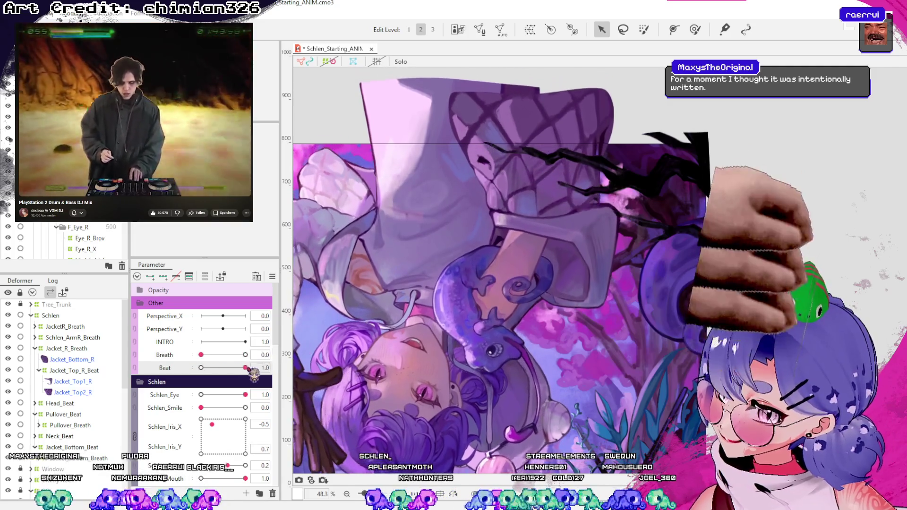
left_click_drag(212, 371, 273, 372)
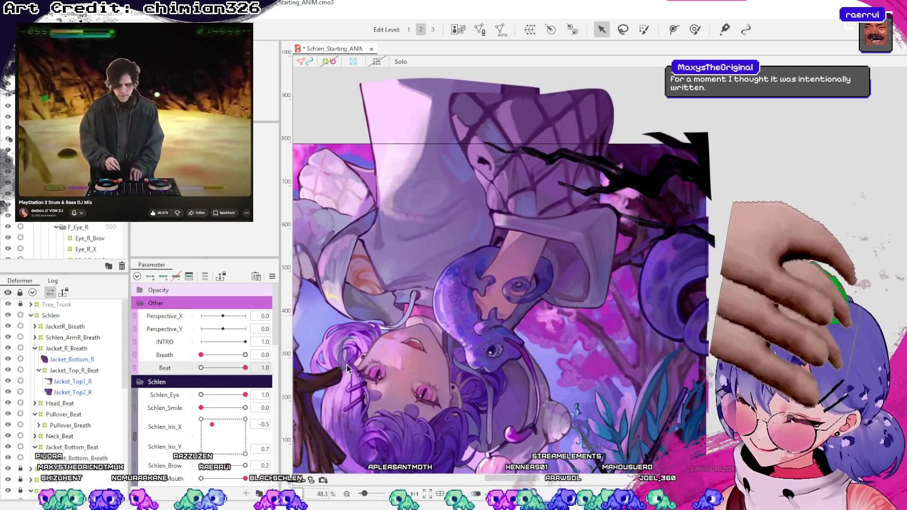
scroll(569, 308, "down", 3)
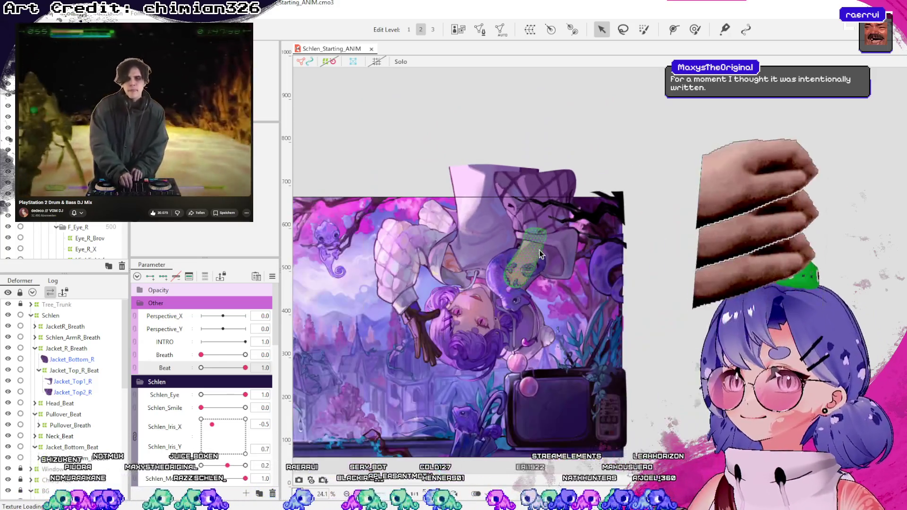
left_click(205, 355)
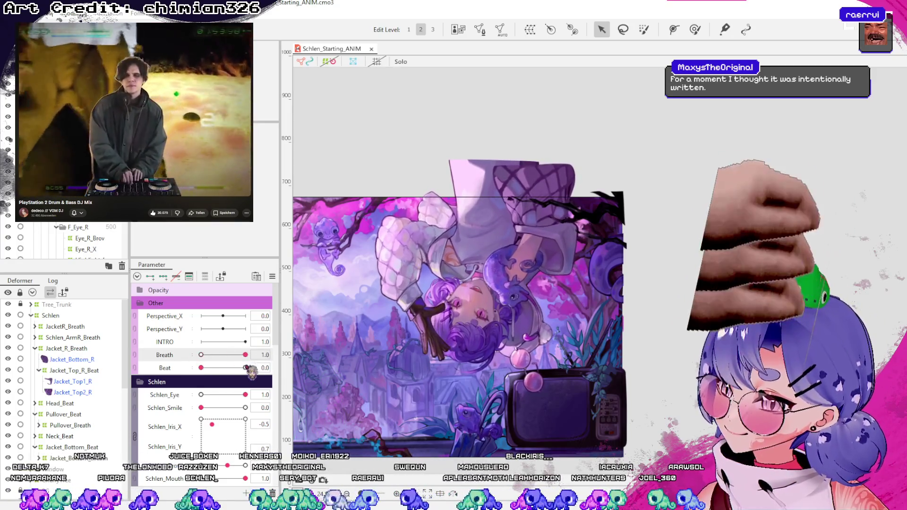
mouse_move(207, 371)
left_mouse_down()
mouse_move(249, 372)
mouse_move(201, 376)
left_mouse_up()
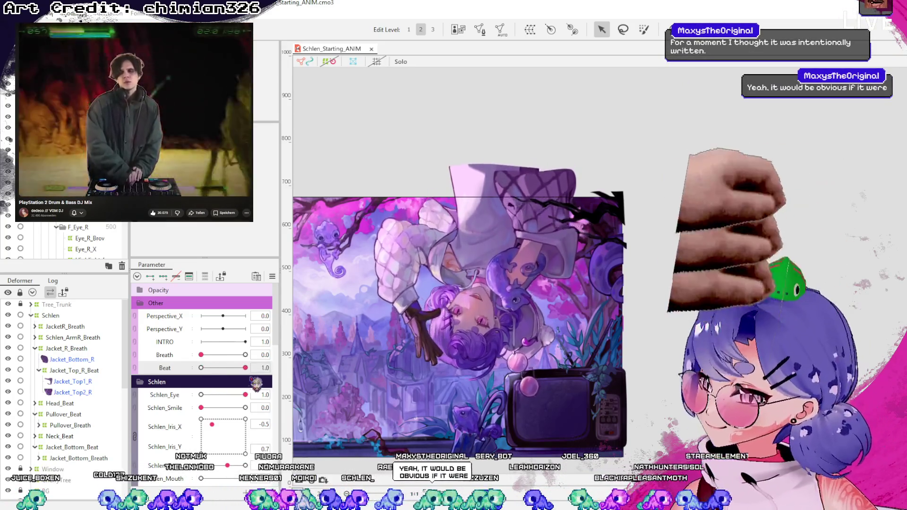
- Select the Hand_L_Beat deformer and preview the left hand's motion on Beat
left_click(413, 261)
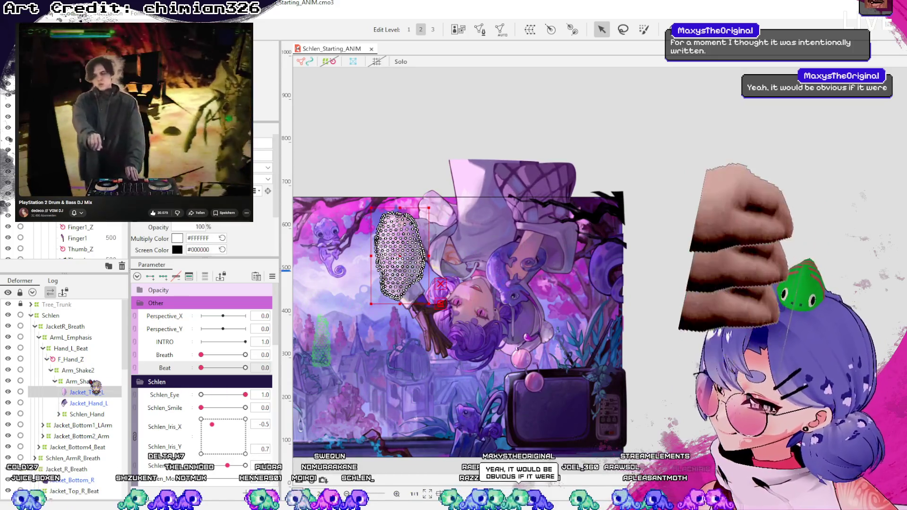
left_click(47, 359)
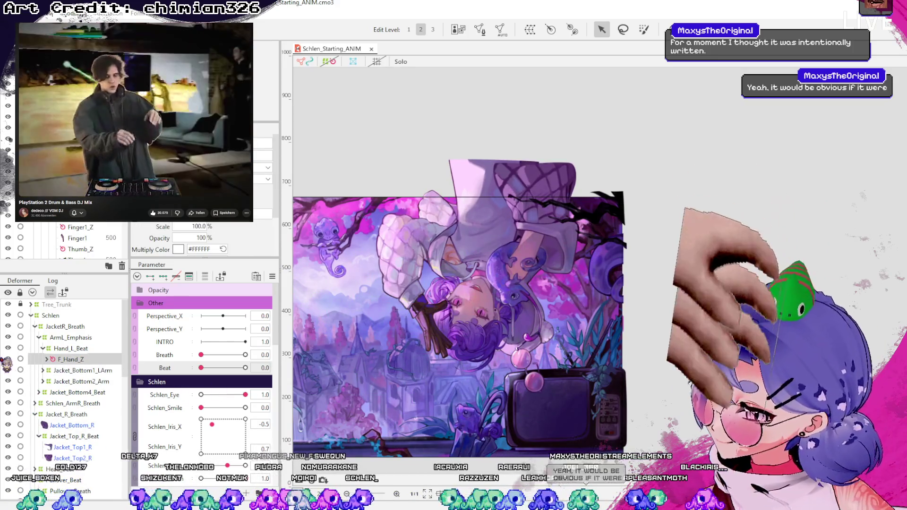
left_click(88, 350)
left_click_drag(200, 368, 284, 374)
- Expand F_Hand_Z and Arm_Shake, show deformer grids, and select the Schlen_Hand deformer
left_click(47, 359)
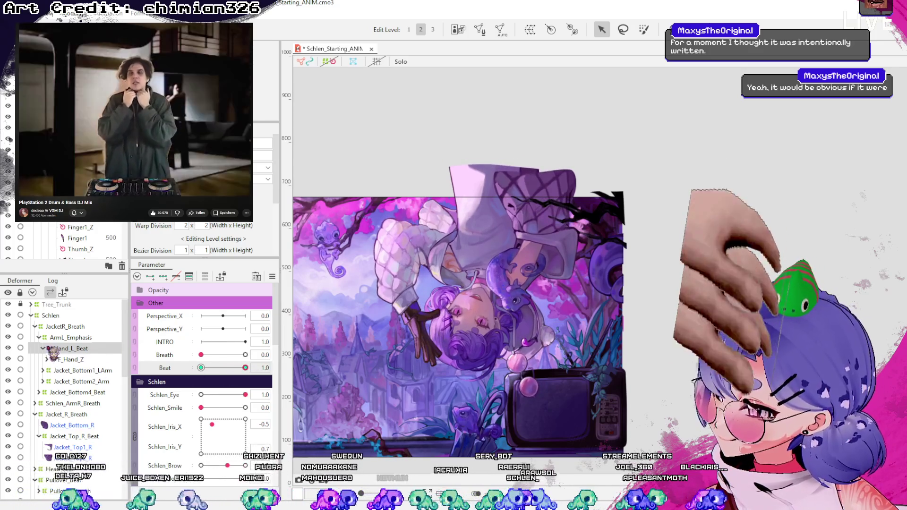
left_click(50, 370)
left_click(87, 370)
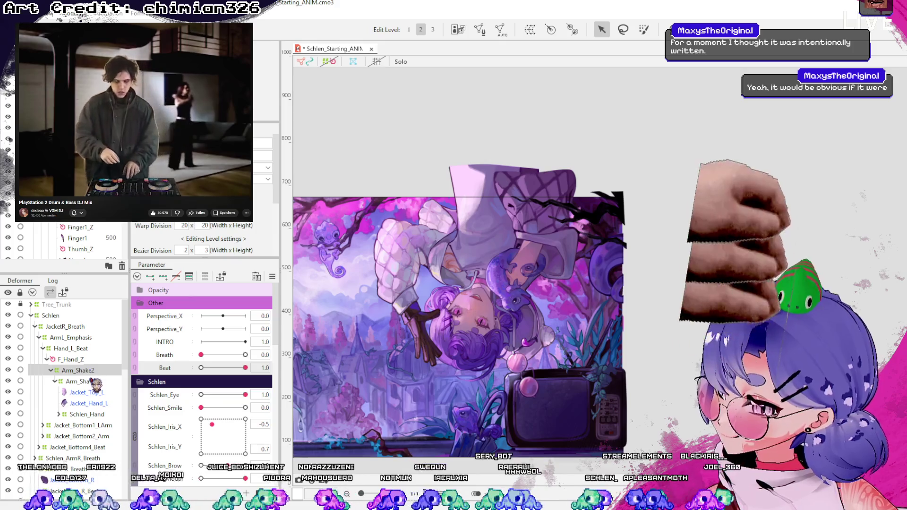
left_click(331, 62)
left_click(93, 382)
left_click(98, 403)
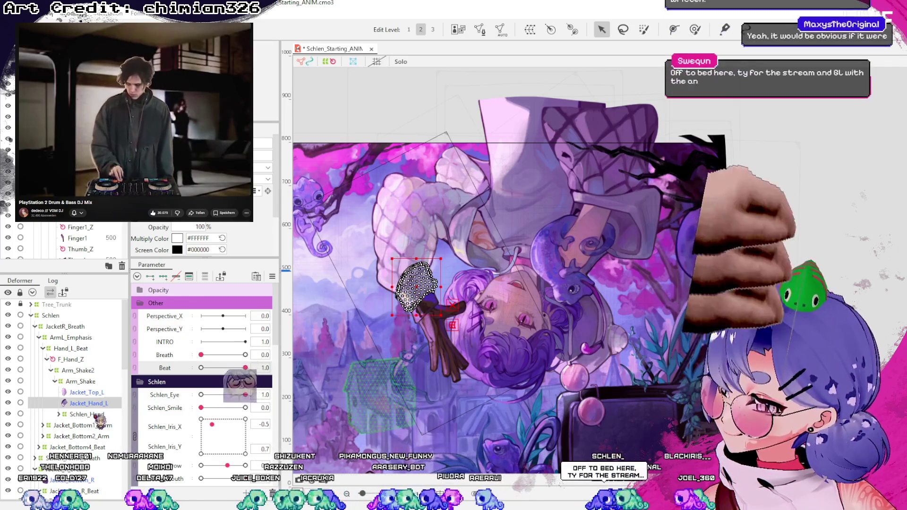
left_click(87, 414)
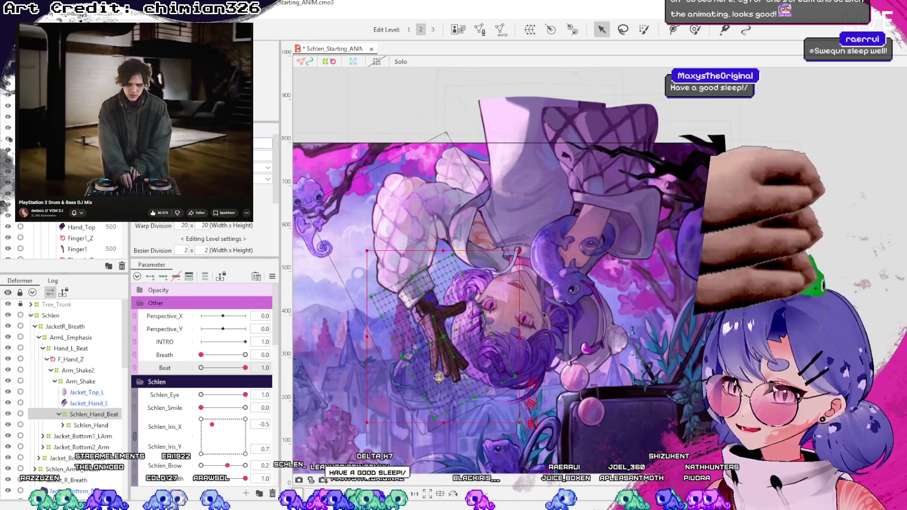
- Set the Hand parameter to 1.0 and Beat to 1.0 with Schlen_Hand_Beat selected
left_click_drag(244, 369, 189, 375)
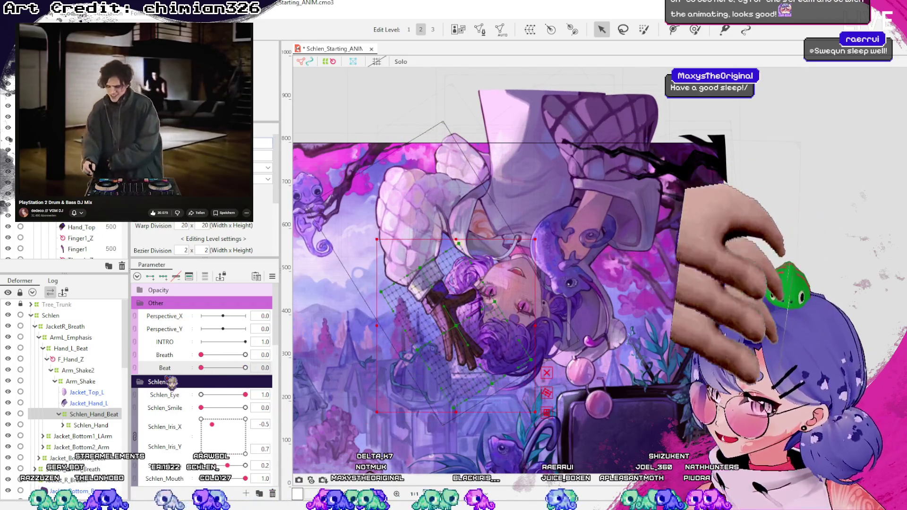
left_click(108, 423)
left_click(108, 415)
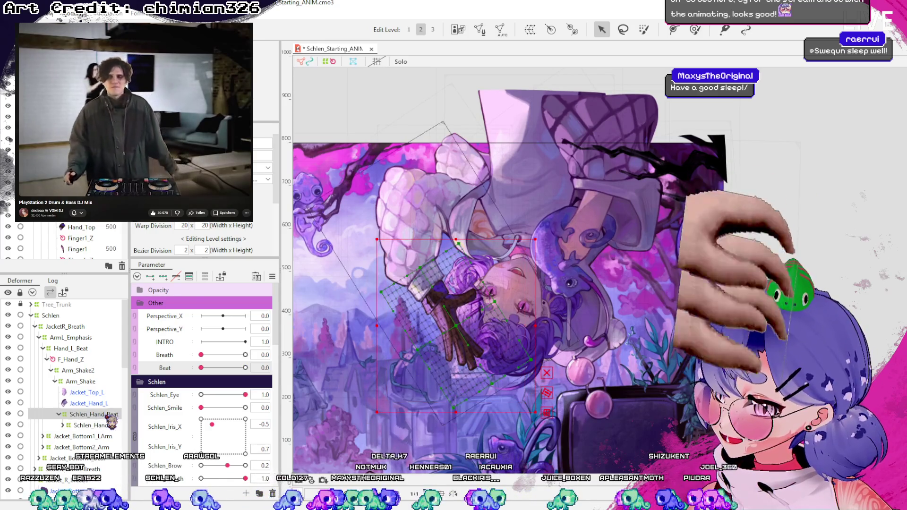
left_click(104, 425)
scroll(236, 397, "down", 5)
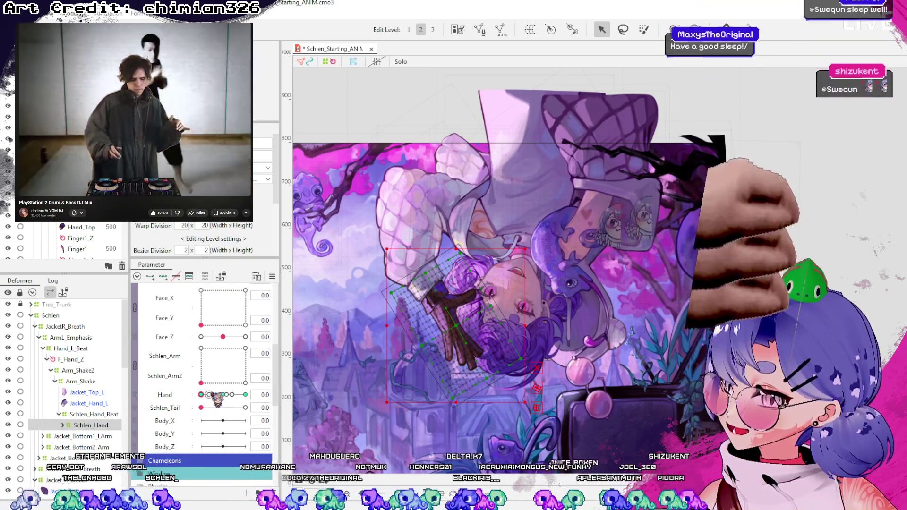
left_click_drag(236, 395, 245, 394)
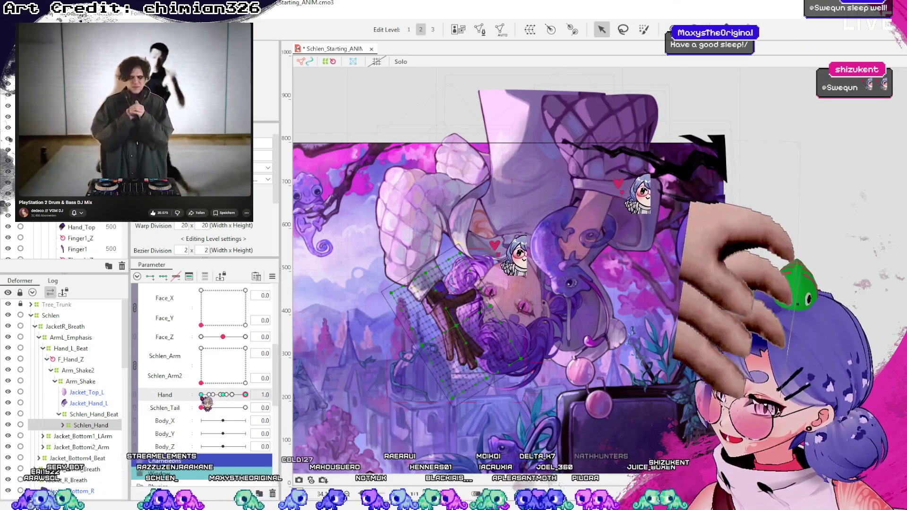
left_click(118, 415)
scroll(228, 396, "up", 5)
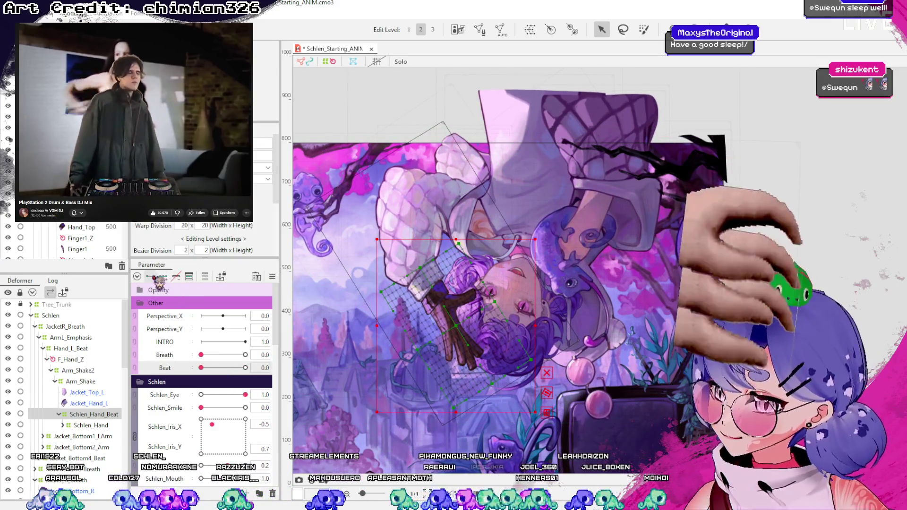
left_click_drag(202, 367, 265, 378)
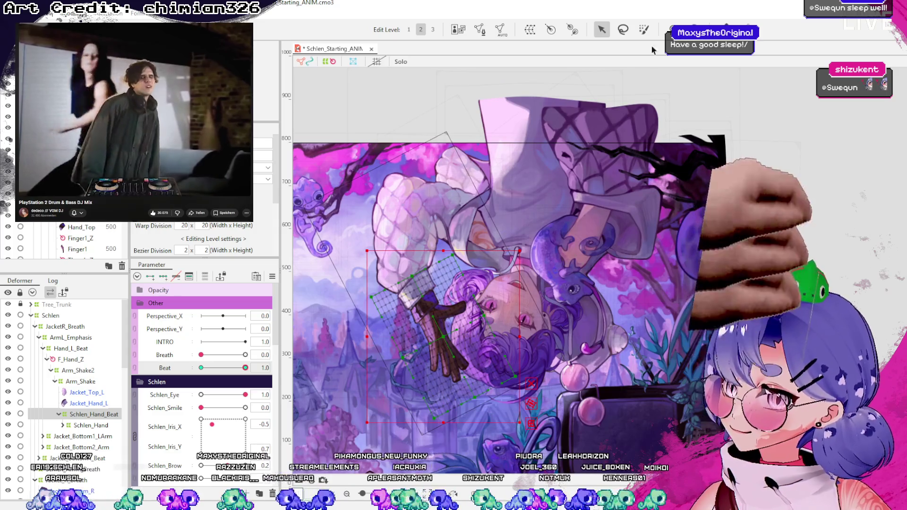
- Reposition the Schlen_Hand_Beat warp mesh at Beat 1.0, undoing the trial vertex moves
key("b")
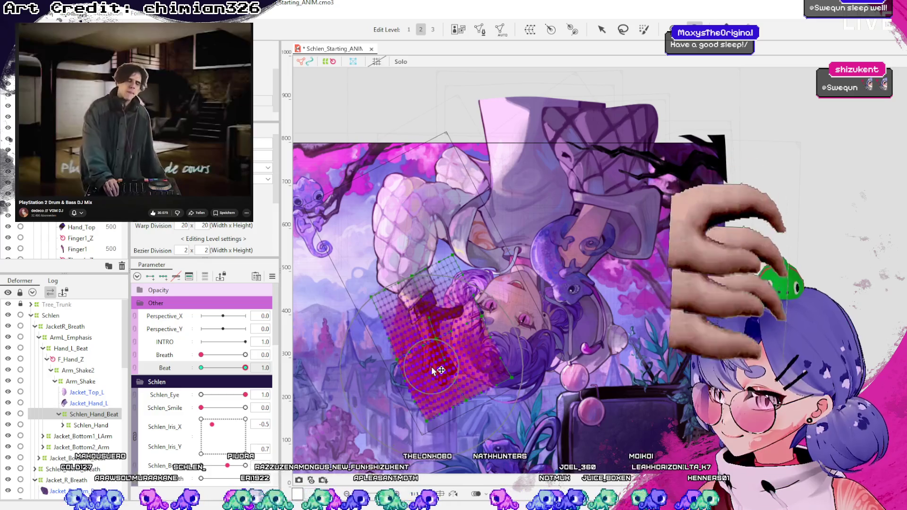
left_click_drag(246, 368, 245, 368)
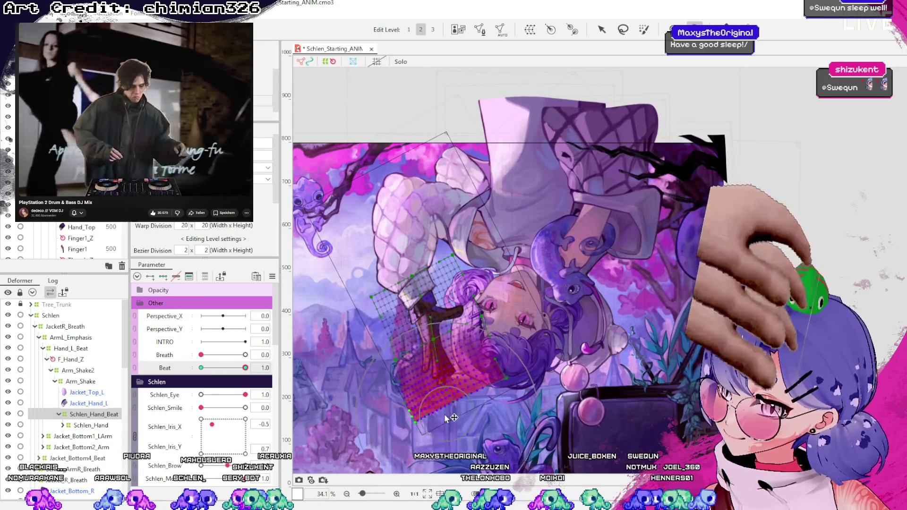
mouse_move(414, 329)
left_mouse_down()
mouse_move(520, 363)
mouse_move(544, 331)
mouse_move(472, 345)
mouse_move(310, 304)
left_mouse_up()
key("ctrl+z")
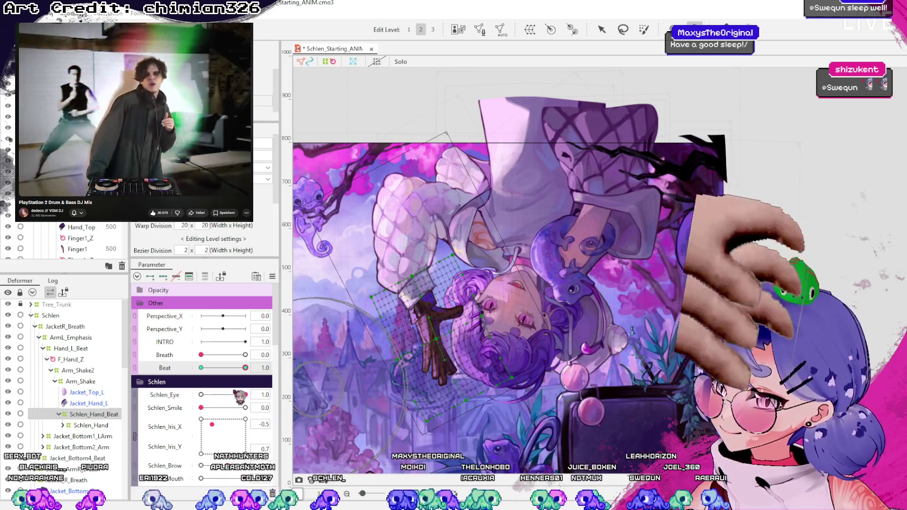
left_click(441, 338)
key("ctrl+z")
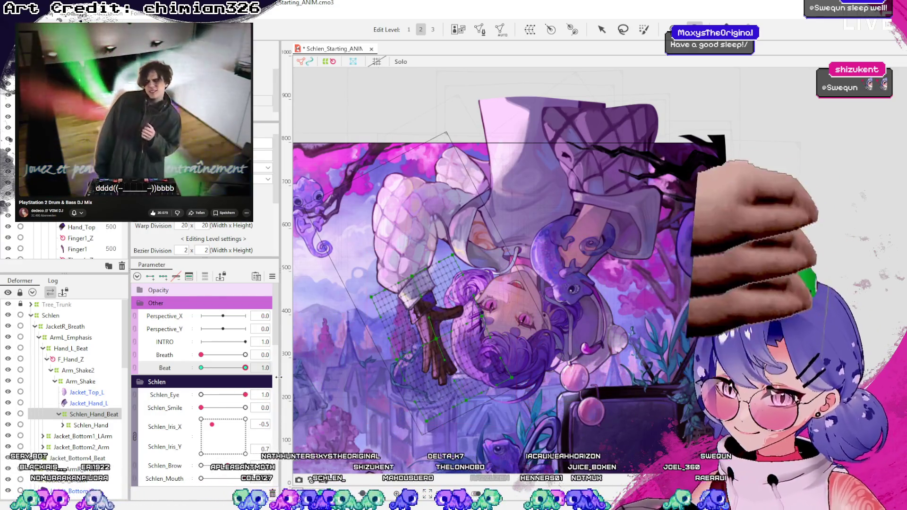
left_click(71, 426)
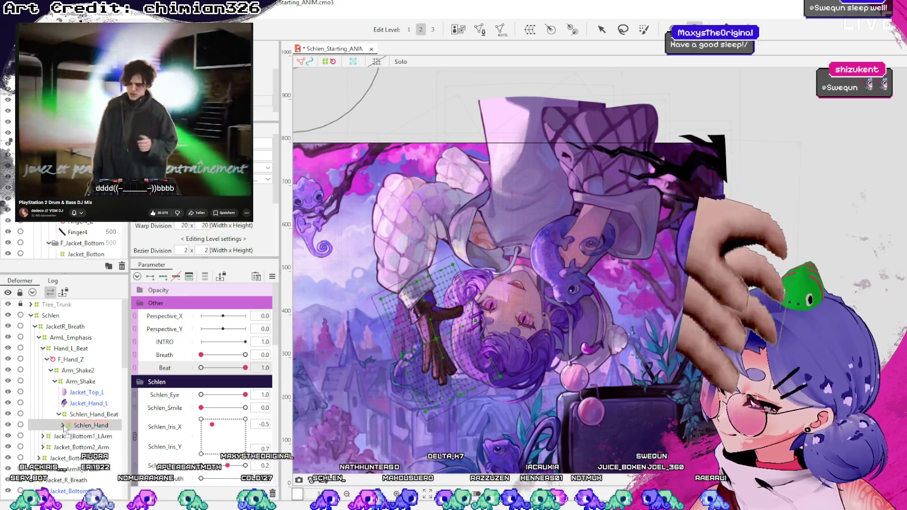
- Select Schlen_Hand_Beat and scrub Beat to preview the hand motion
scroll(109, 435, "down", 3)
left_click(105, 357)
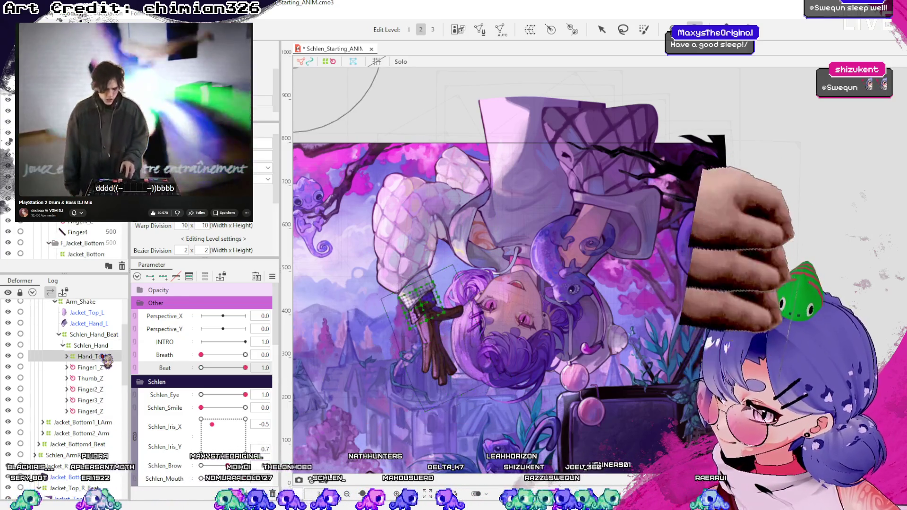
left_click(94, 334)
scroll(444, 336, "up", 4)
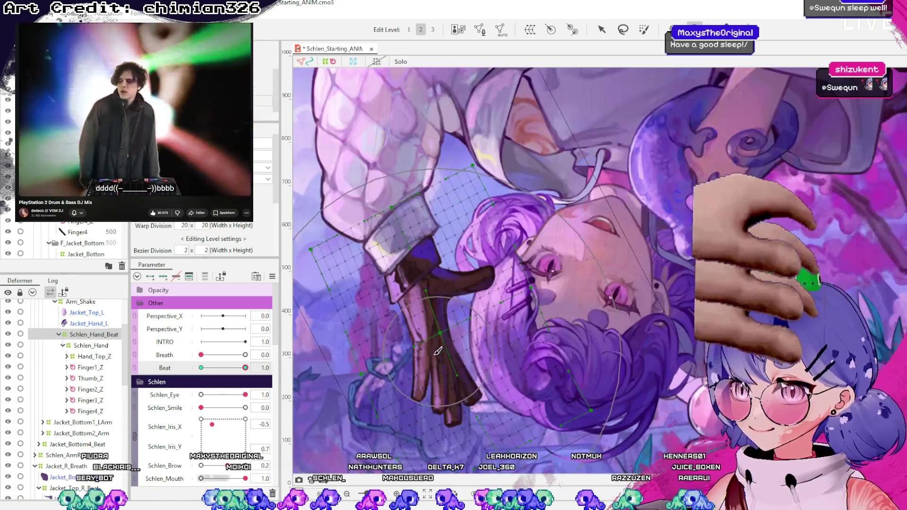
mouse_move(245, 368)
left_mouse_down()
mouse_move(202, 369)
mouse_move(547, 388)
left_mouse_up()
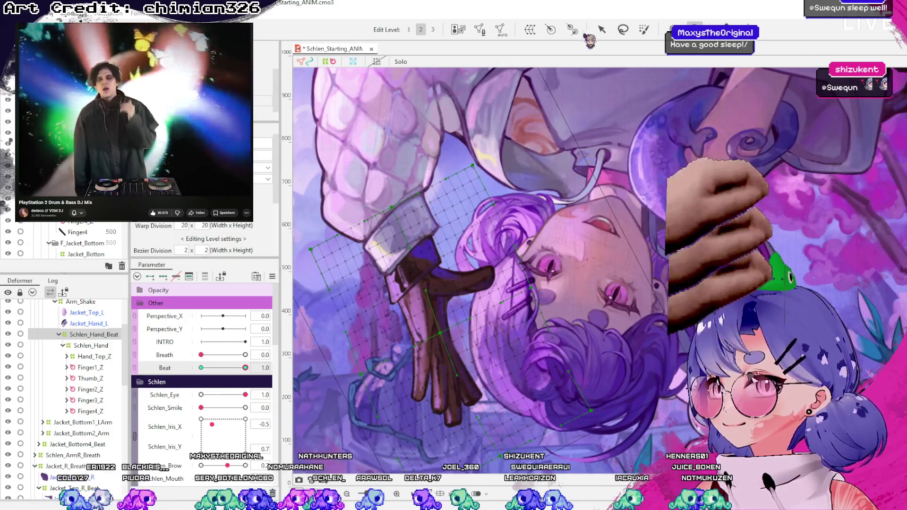
left_click(601, 30)
- Select the Jacket_Hand_L sleeve mesh and compare it at Beat 0.0 and 1.0
left_click(412, 220)
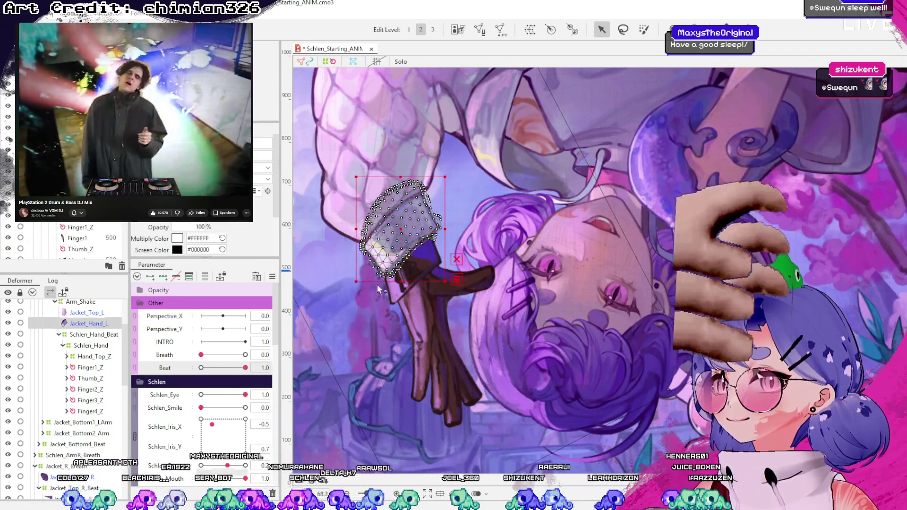
scroll(194, 378, "down", 3)
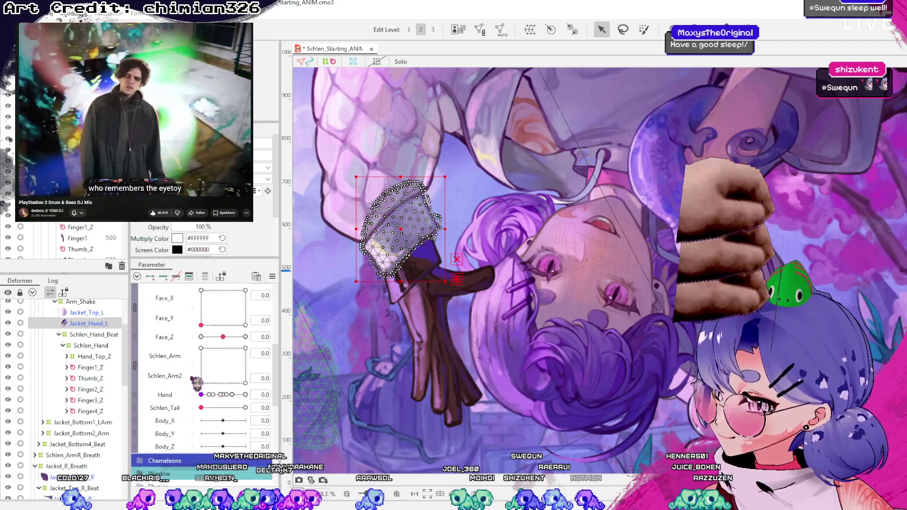
scroll(204, 397, "up", 3)
scroll(366, 221, "up", 2)
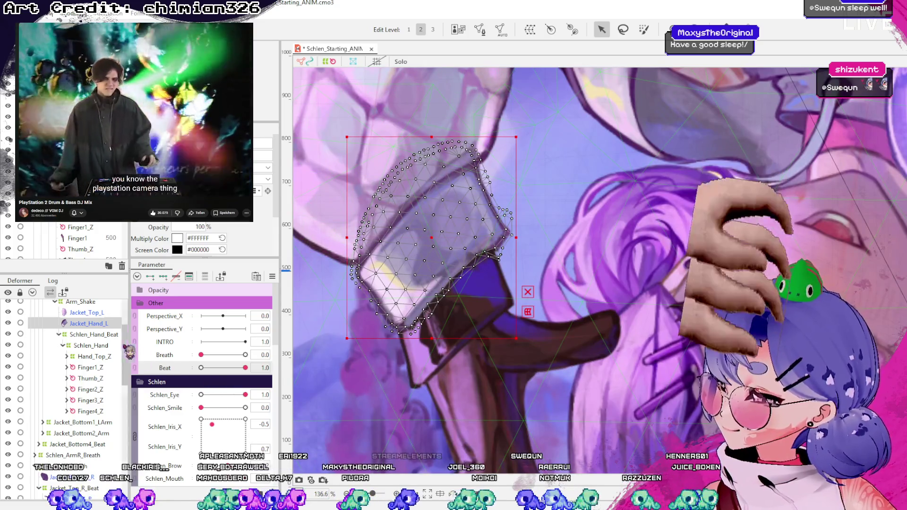
mouse_move(202, 371)
left_mouse_down()
mouse_move(243, 374)
mouse_move(137, 388)
left_mouse_up()
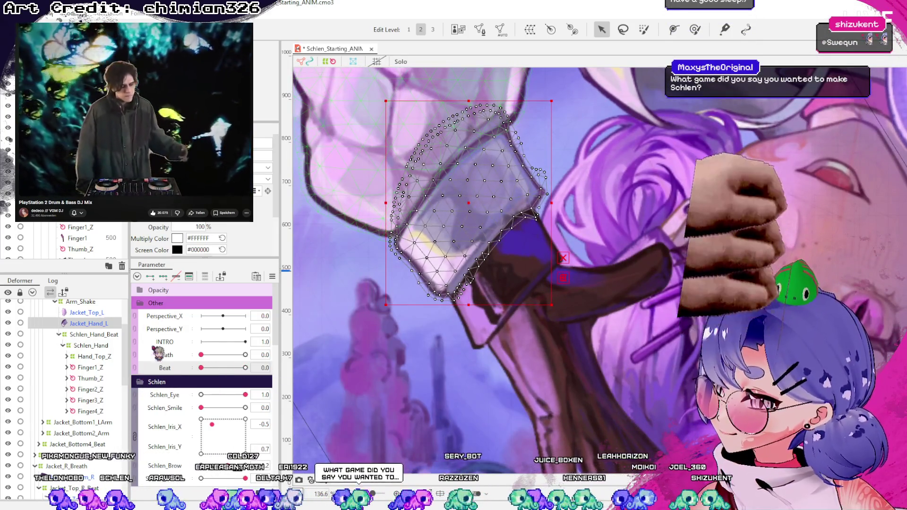
left_click_drag(202, 372, 443, 392)
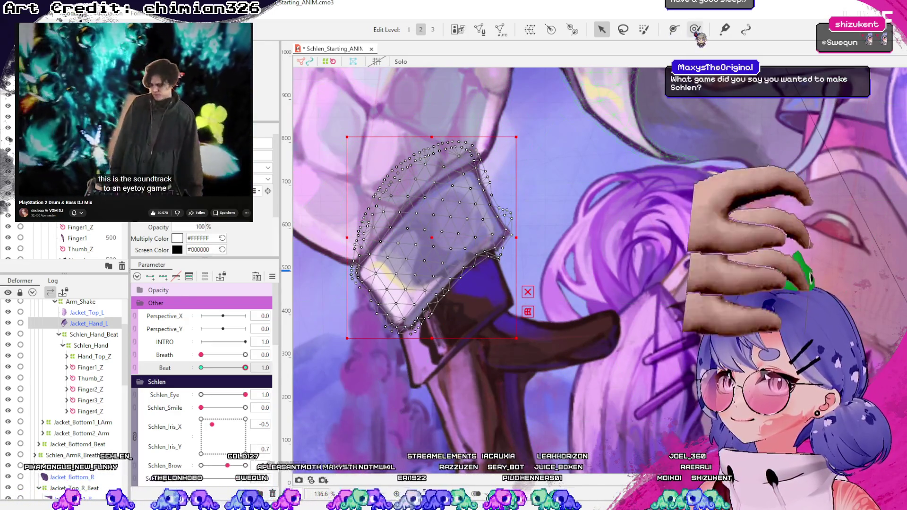
- At Beat 1.0, brush the cuff mesh's lower-left part outward and adjust its upper-left edge
left_click(695, 30)
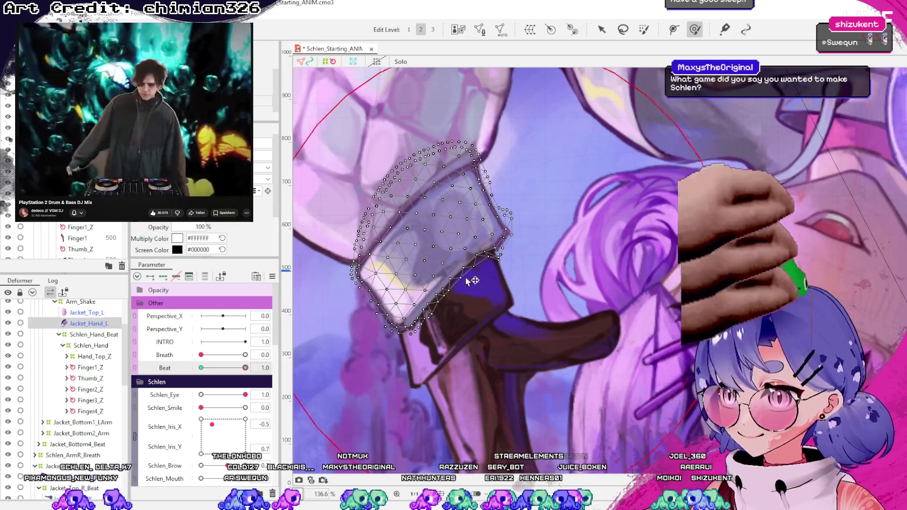
left_click_drag(413, 322, 359, 359)
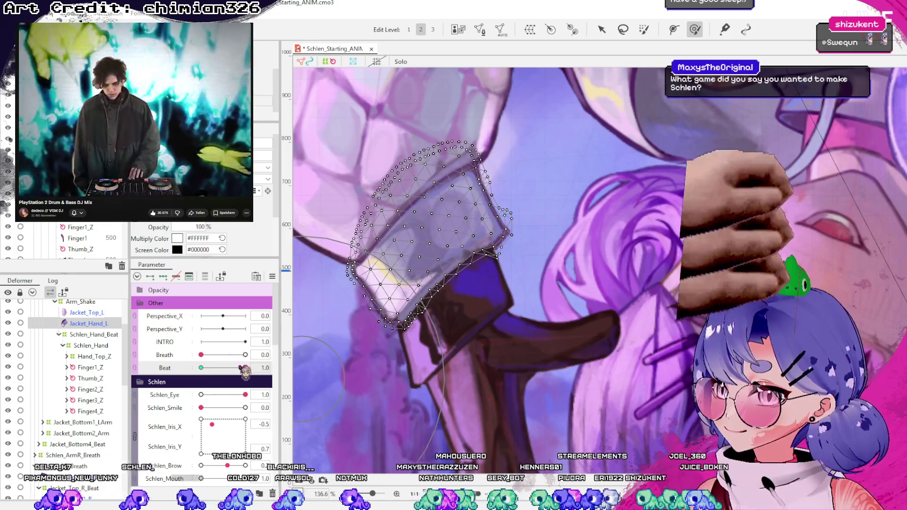
mouse_move(245, 368)
left_mouse_down()
mouse_move(213, 371)
mouse_move(195, 385)
mouse_move(366, 411)
left_mouse_up()
left_click_drag(303, 182, 314, 178)
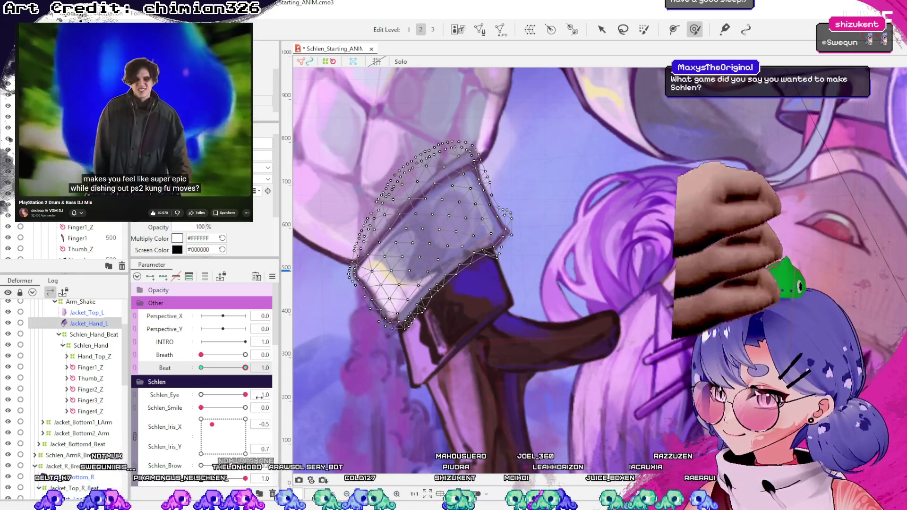
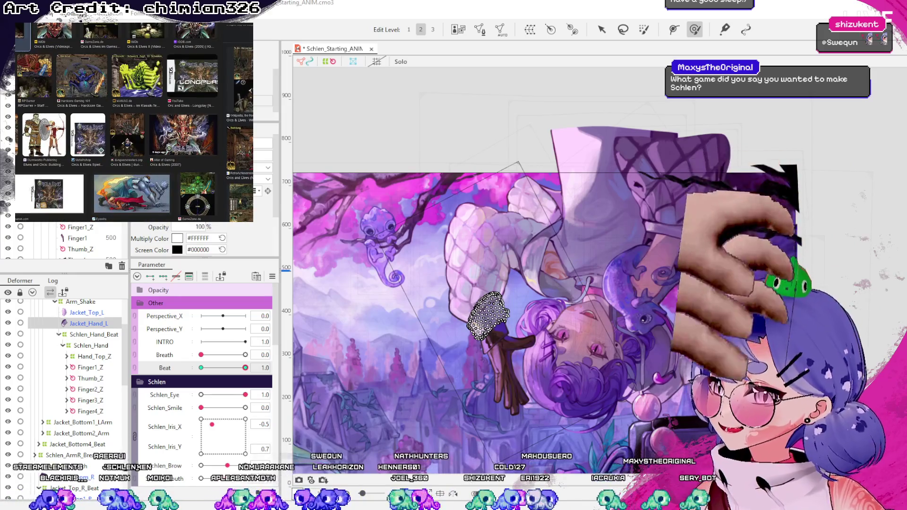
- Preview the arm motion by scrubbing the Beat and Breath parameters
scroll(134, 122, "down", 3)
scroll(134, 122, "down", 5)
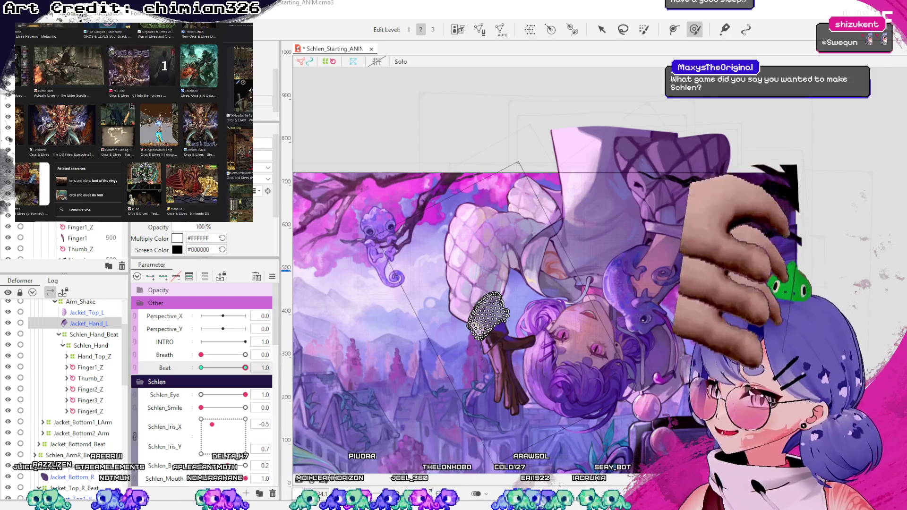
key("ctrl+Tab")
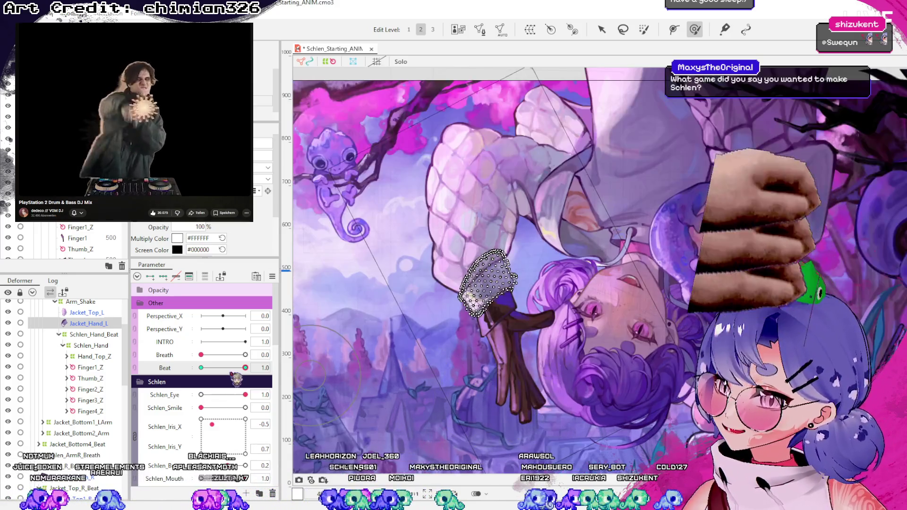
mouse_move(244, 368)
left_mouse_down()
mouse_move(229, 375)
mouse_move(244, 370)
left_mouse_up()
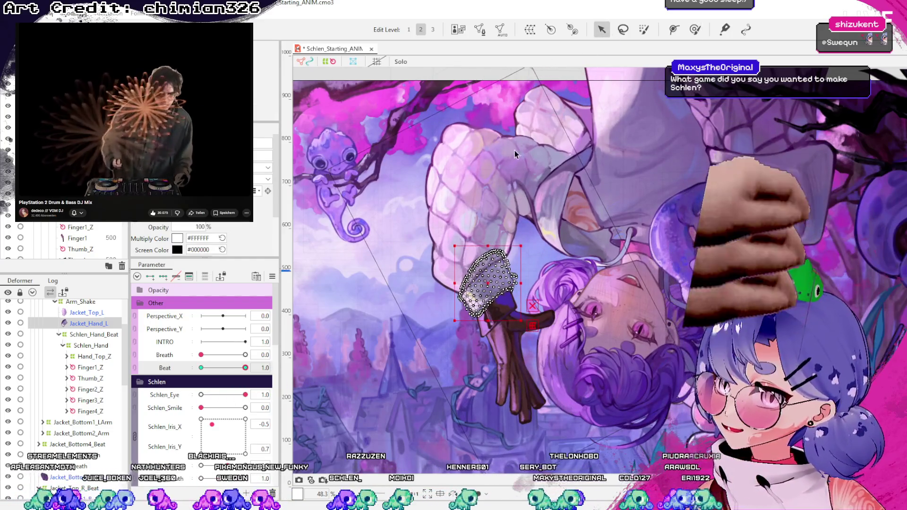
mouse_move(201, 354)
left_mouse_down()
mouse_move(242, 354)
mouse_move(206, 362)
left_mouse_up()
- Inspect the Arm_Shake, Arm_Shake2 and Hand_L_Beat deformers, then select the Jacket_Top_L sleeve mesh
left_click(479, 185)
scroll(121, 359, "up", 2)
left_click(92, 342)
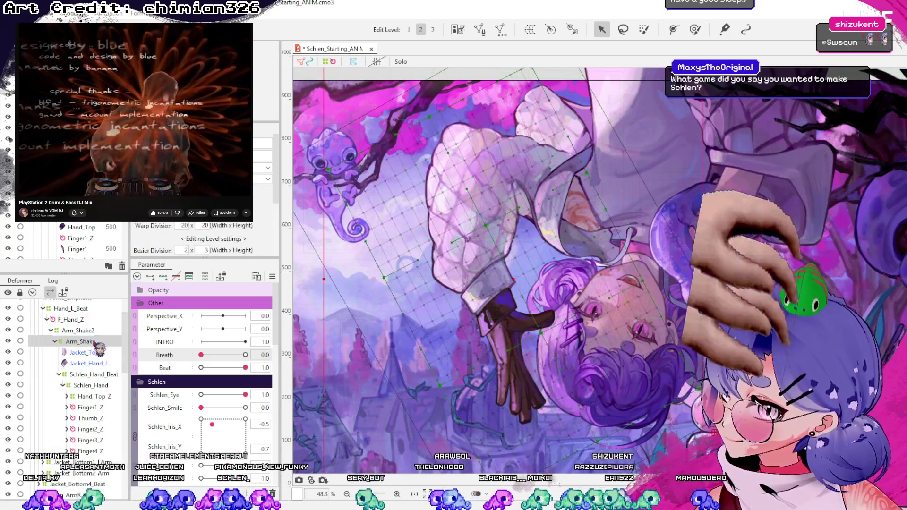
left_click(94, 331)
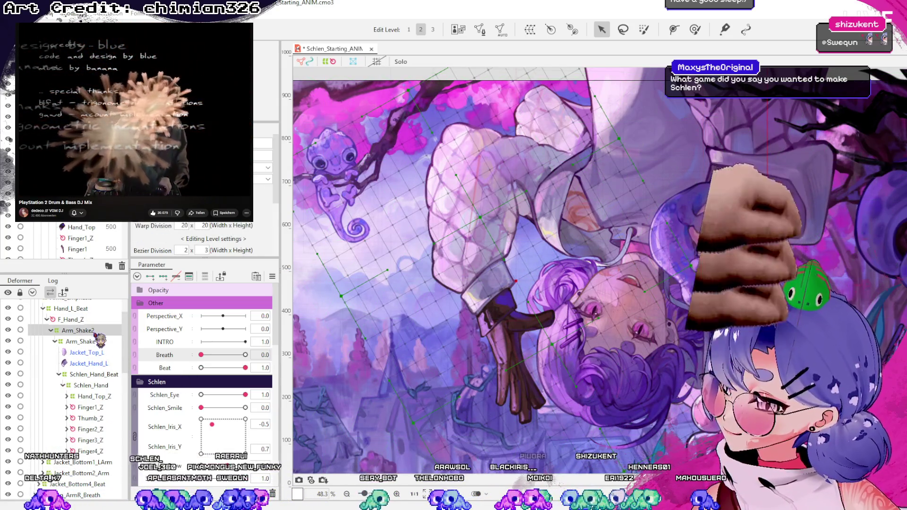
left_click(85, 309)
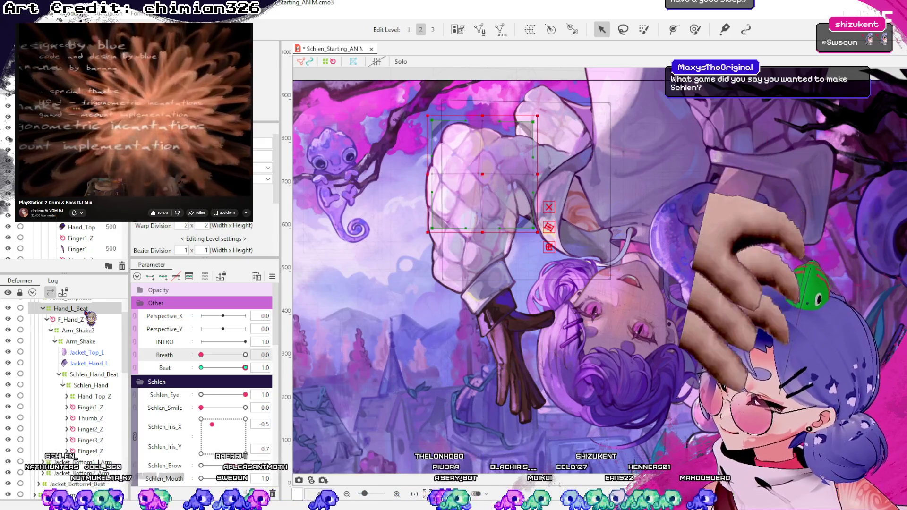
left_click(87, 320)
left_click(88, 330)
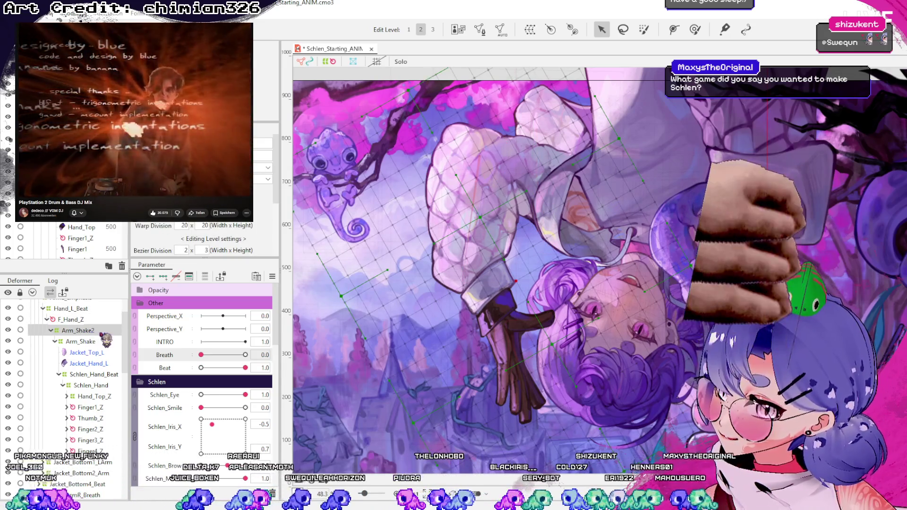
left_click(93, 341)
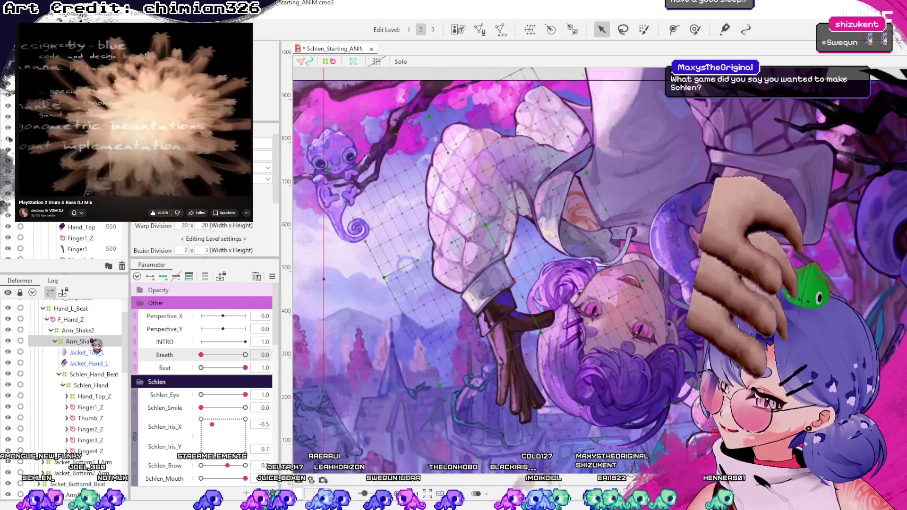
left_click(96, 353)
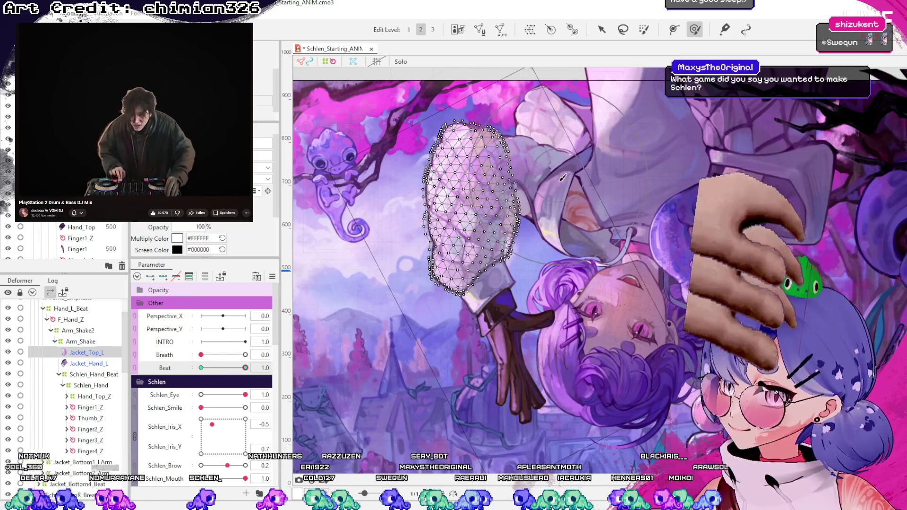
- Brush the Jacket_Top_L sleeve's upper and lower parts into shape, then compare it at Beat 0 and 1
left_click(508, 209)
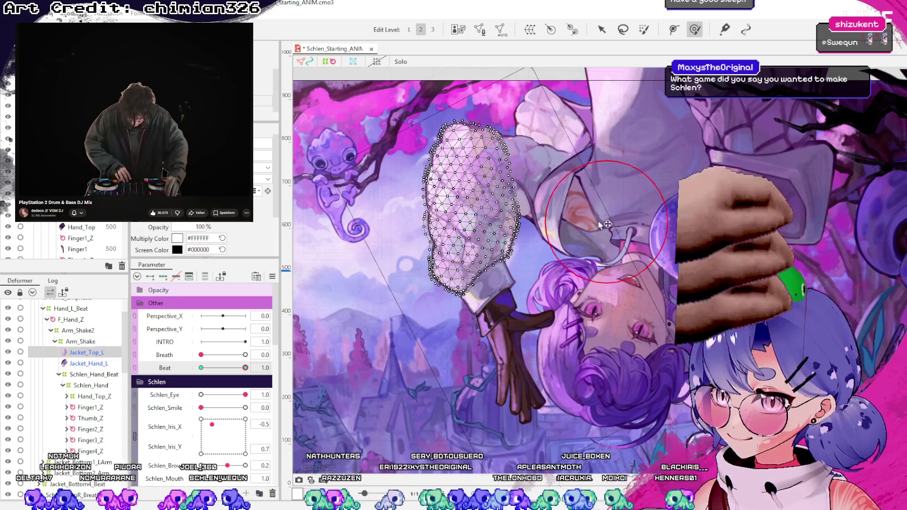
left_click_drag(473, 173, 468, 182)
left_click_drag(468, 236, 465, 269)
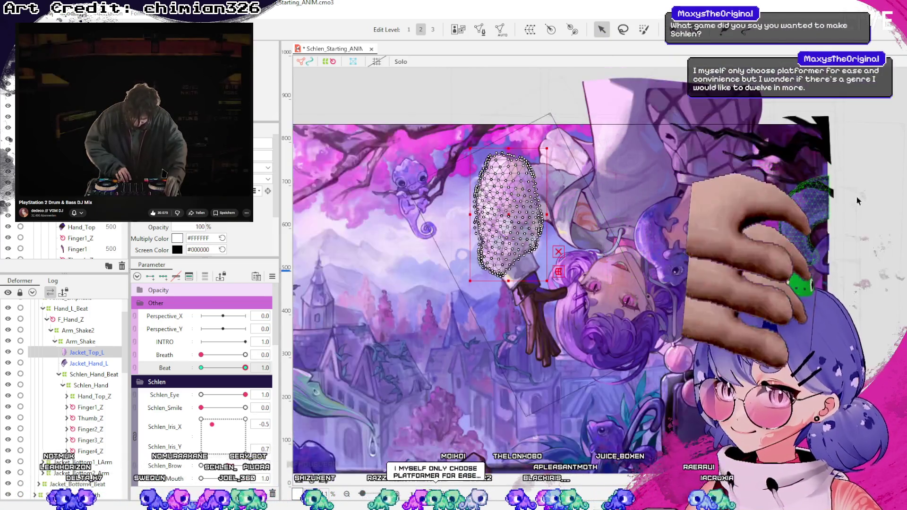
left_click(604, 231)
mouse_move(246, 367)
left_mouse_down()
mouse_move(201, 367)
mouse_move(239, 374)
mouse_move(168, 387)
left_mouse_up()
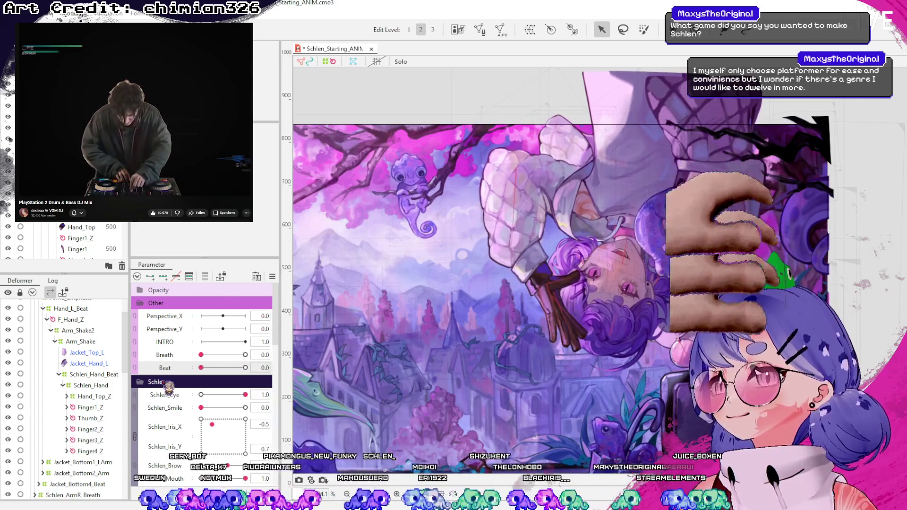
mouse_move(208, 363)
left_mouse_down()
mouse_move(233, 365)
mouse_move(198, 370)
mouse_move(245, 368)
left_mouse_up()
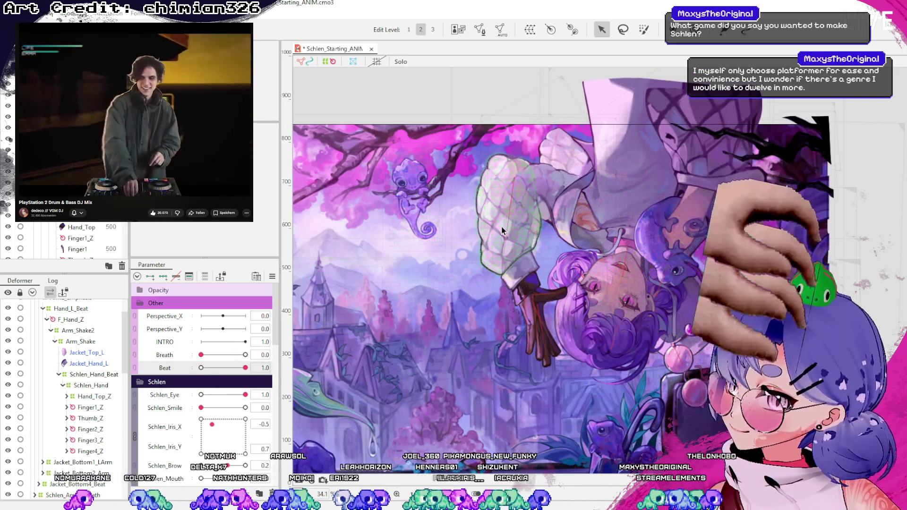
- Scrub Beat to watch the sleeve move, then reselect Jacket_Top_L for editing
left_click(502, 230)
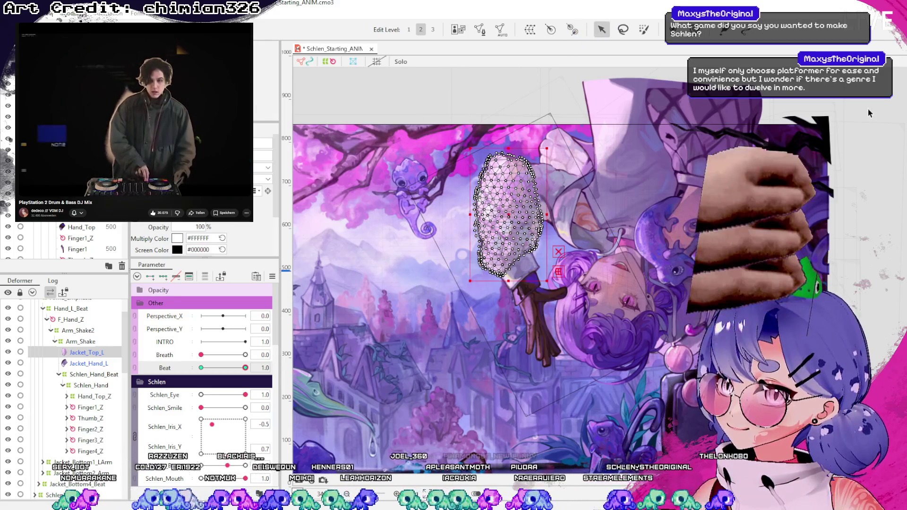
left_click(856, 111)
mouse_move(256, 373)
left_mouse_down()
mouse_move(240, 372)
mouse_move(227, 386)
mouse_move(244, 391)
mouse_move(226, 391)
left_mouse_up()
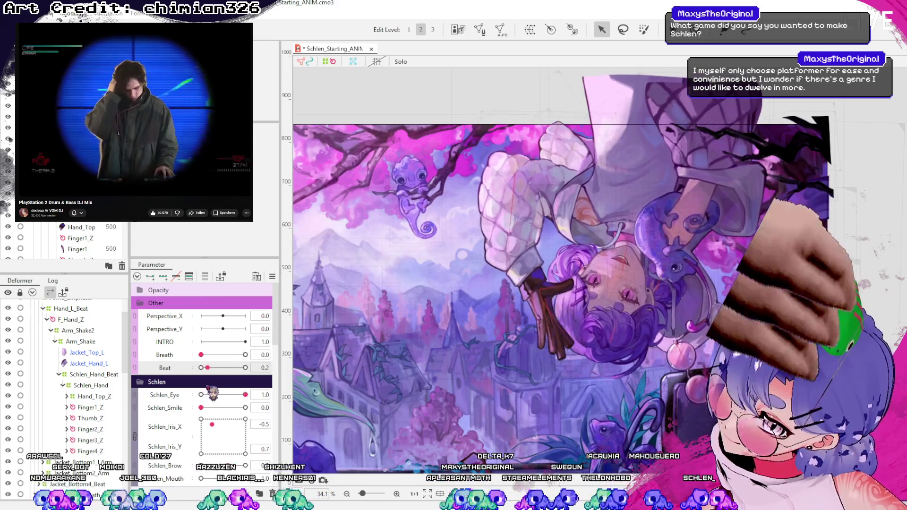
mouse_move(238, 390)
left_mouse_down()
mouse_move(202, 388)
mouse_move(267, 393)
mouse_move(186, 405)
mouse_move(282, 407)
mouse_move(271, 418)
mouse_move(497, 376)
left_mouse_up()
left_click(499, 253)
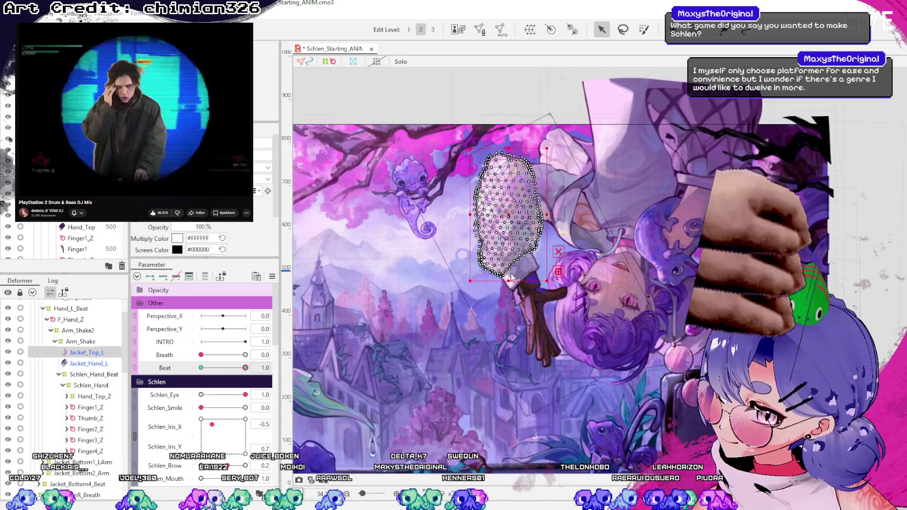
scroll(520, 265, "up", 5)
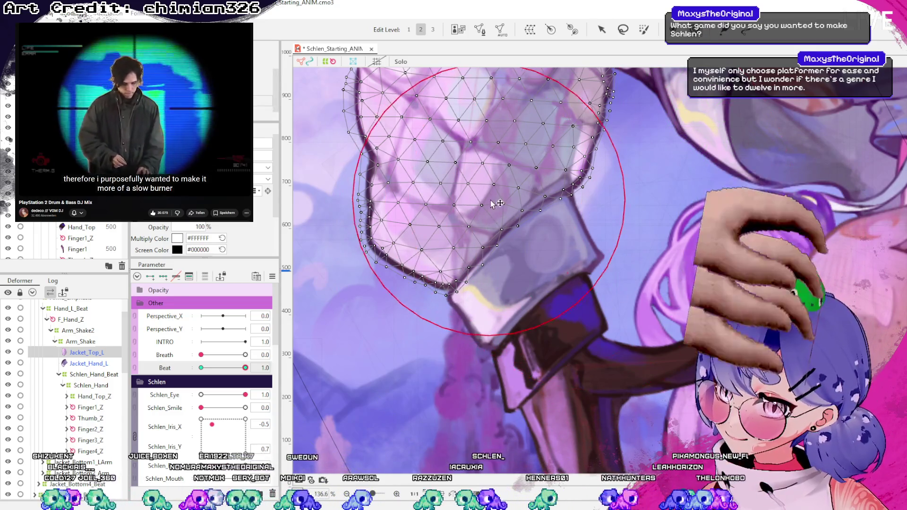
- Stretch the Jacket_Top_L sleeve mesh down and left at Beat 1.0, checking a lower Beat
mouse_move(535, 220)
left_mouse_down()
mouse_move(520, 235)
mouse_move(522, 252)
left_mouse_up()
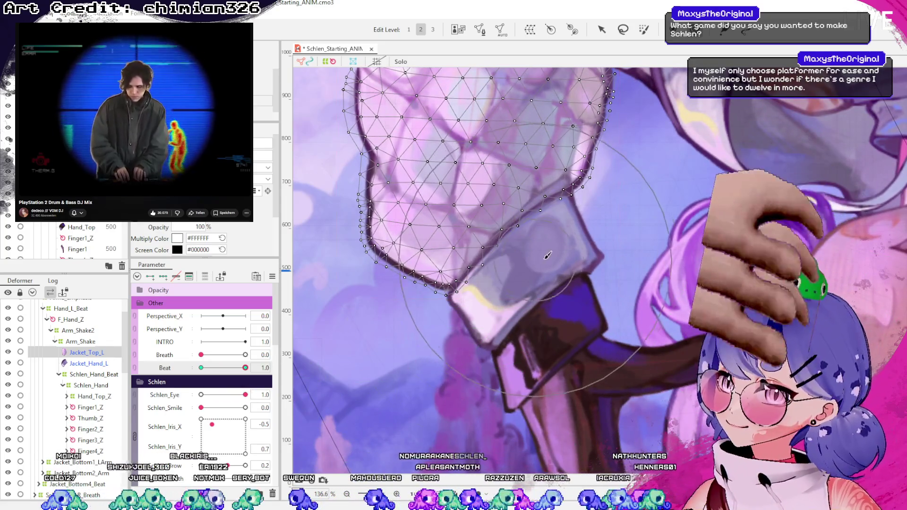
left_click_drag(547, 262, 548, 280)
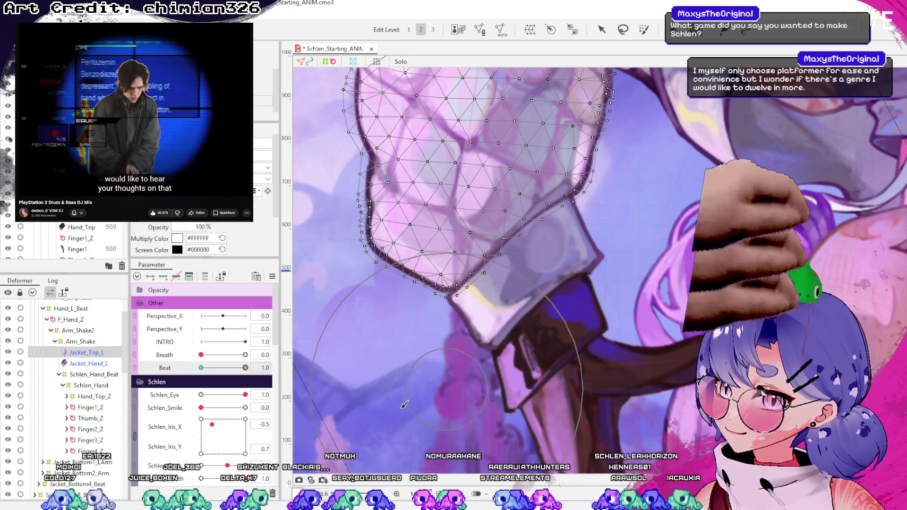
left_click(237, 368)
left_click(246, 367)
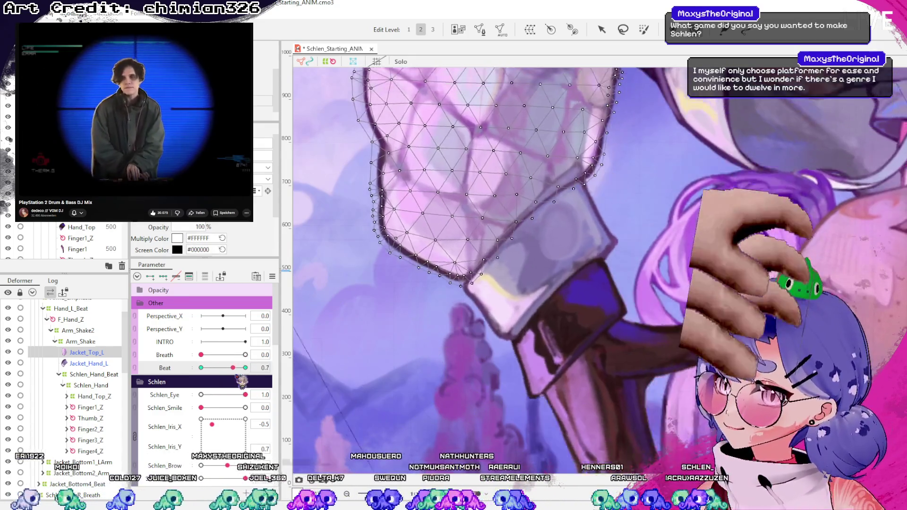
- Push the Jacket_Hand_L cuff mesh's upper edge into place and reselect the cuff
left_click(112, 363)
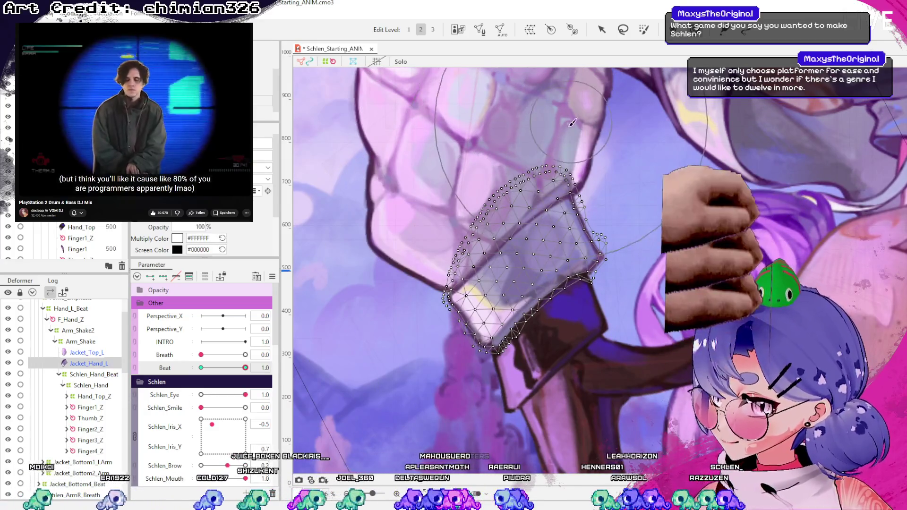
left_click_drag(462, 151, 471, 163)
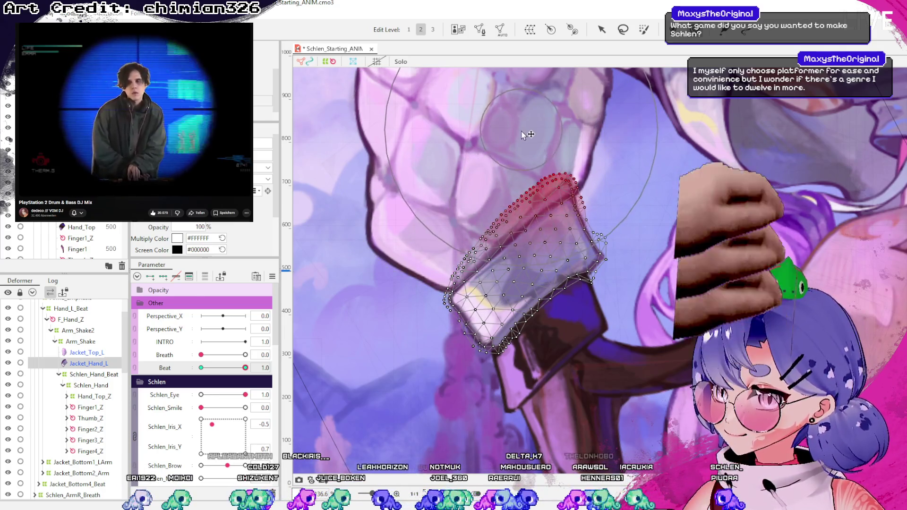
left_click(601, 29)
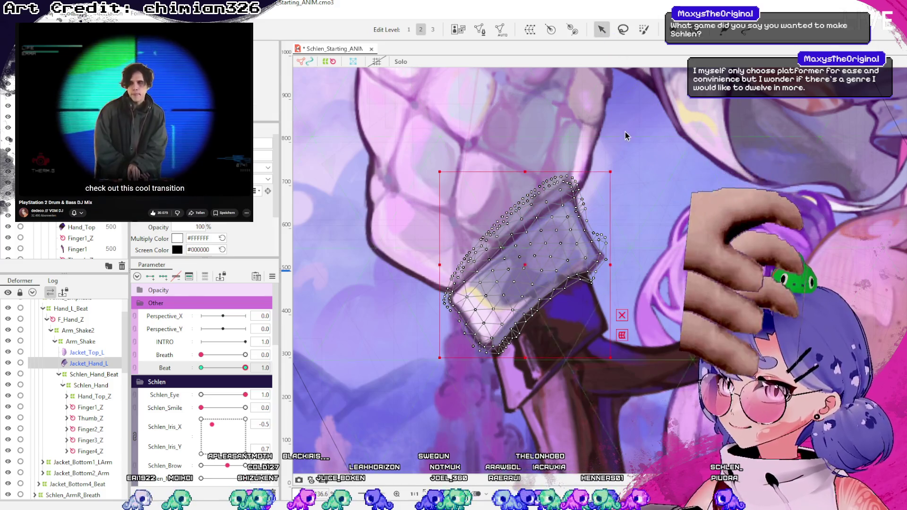
left_click(624, 128)
left_click(858, 248)
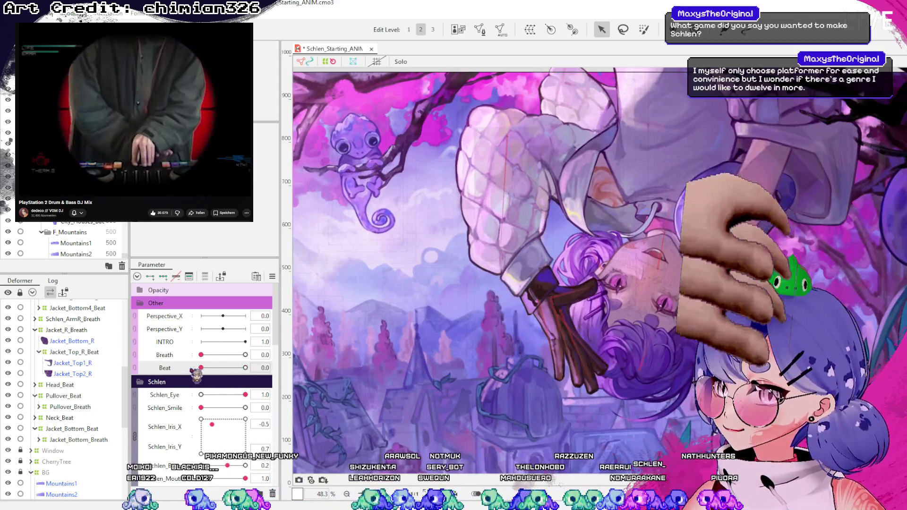
left_click(496, 320)
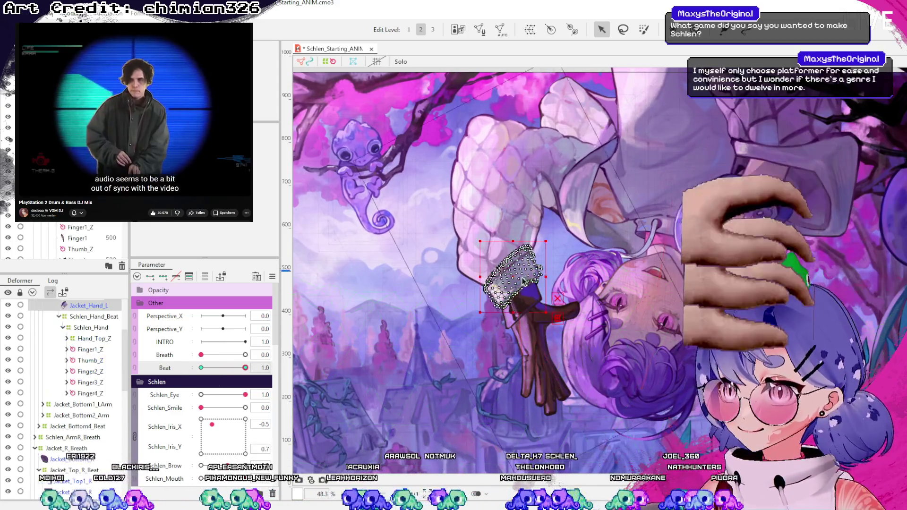
- Brush-deform the Jacket_Hand_L cuff, then scrub Beat to preview the cuff and sleeve together
scroll(530, 267, "up", 3)
key("b")
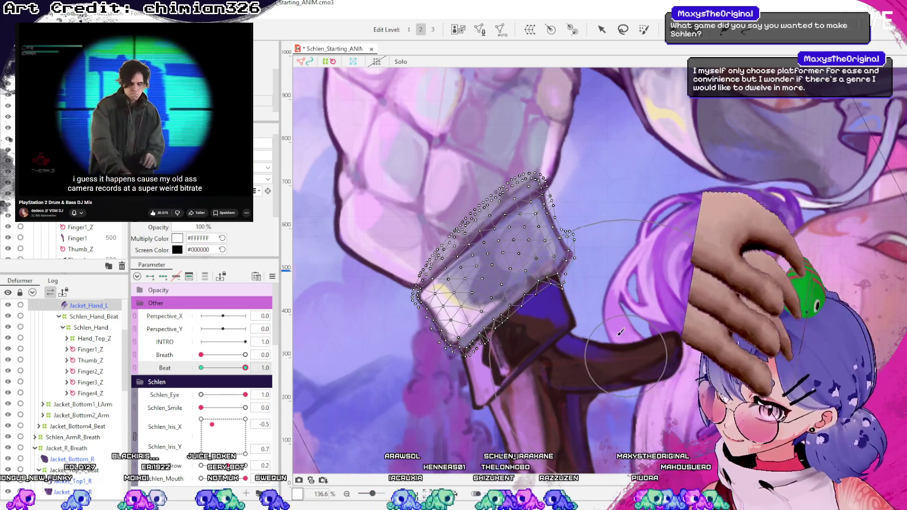
left_click(602, 29)
scroll(603, 162, "down", 3)
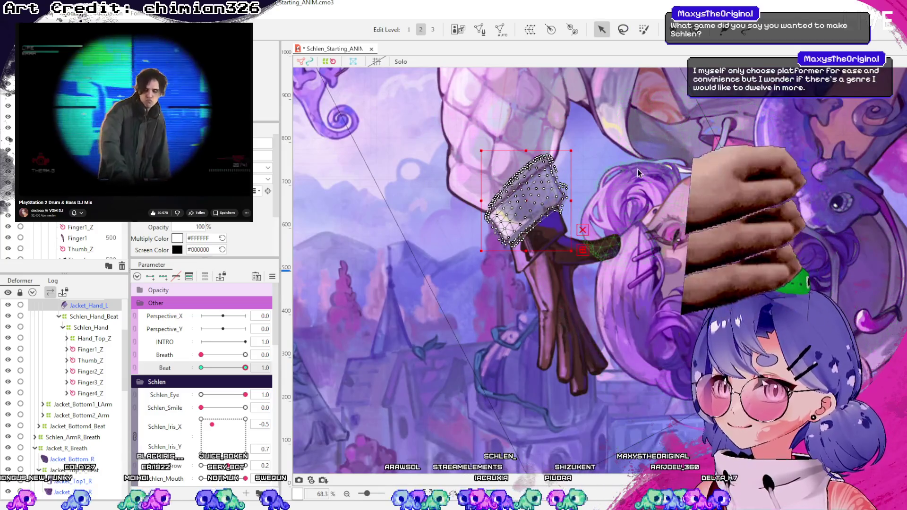
left_click(603, 162)
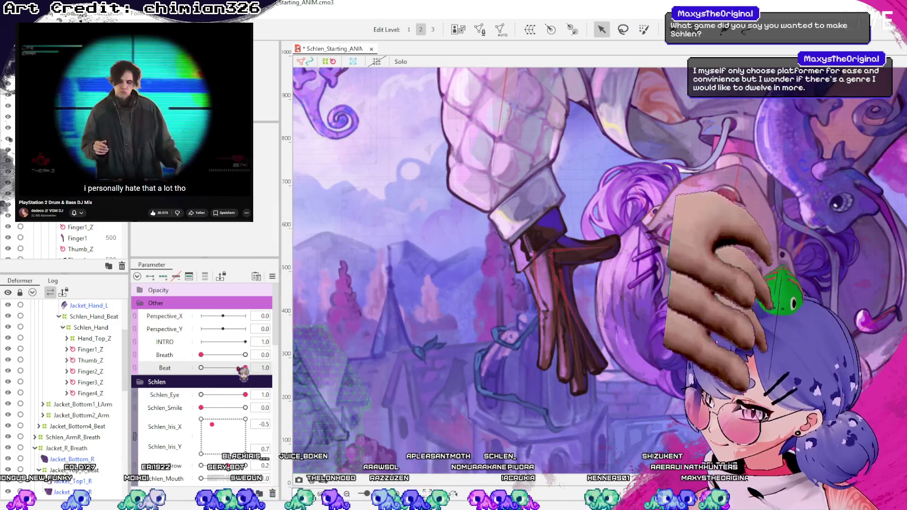
mouse_move(245, 368)
left_mouse_down()
mouse_move(206, 378)
mouse_move(306, 398)
left_mouse_up()
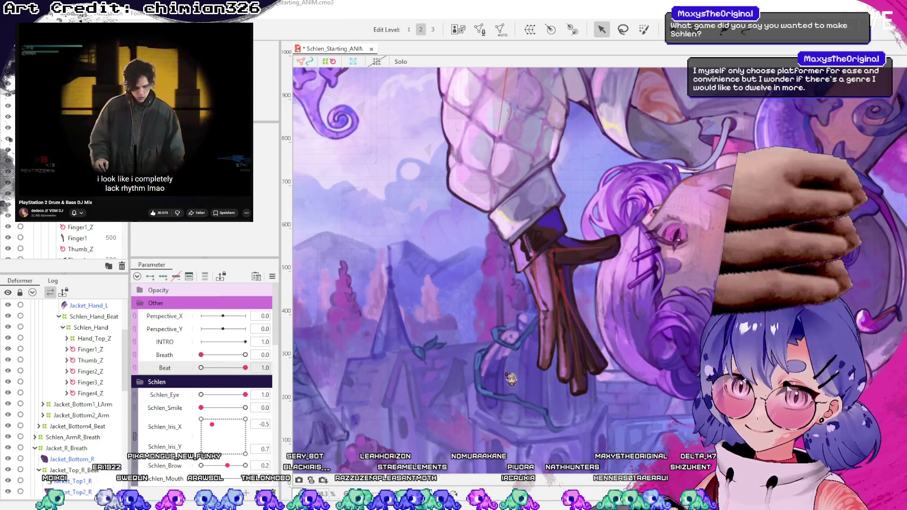
scroll(516, 350, "down", 5)
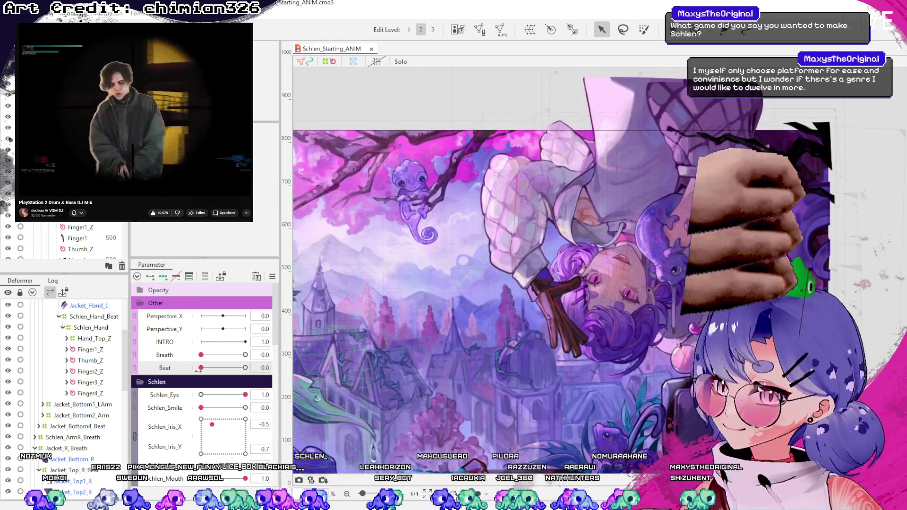
- Scrub Beat from rest to full, then select the Jacket_Top_L sleeve mesh
left_click_drag(251, 370, 204, 375)
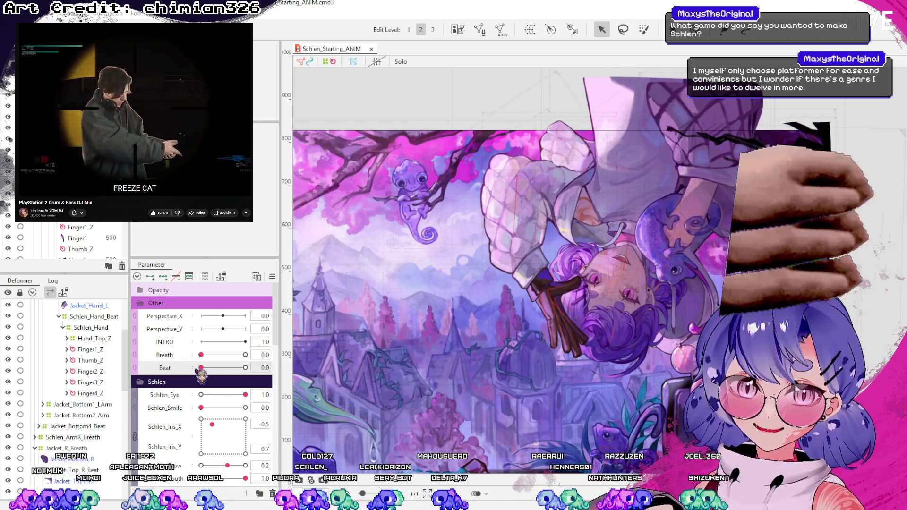
mouse_move(226, 373)
left_mouse_down()
mouse_move(213, 373)
mouse_move(222, 383)
mouse_move(243, 378)
mouse_move(222, 387)
mouse_move(249, 390)
mouse_move(214, 390)
mouse_move(258, 382)
mouse_move(265, 388)
mouse_move(222, 386)
mouse_move(264, 390)
left_mouse_up()
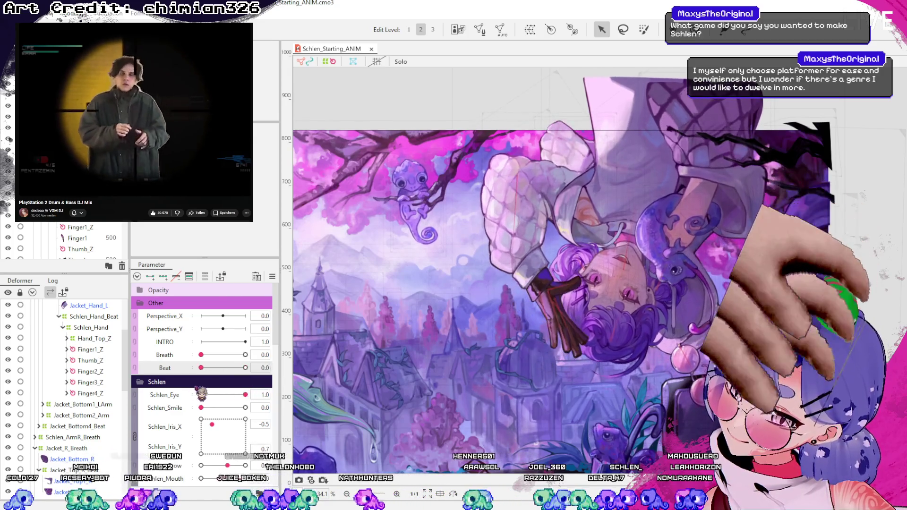
left_click(511, 247)
scroll(511, 247, "up", 3)
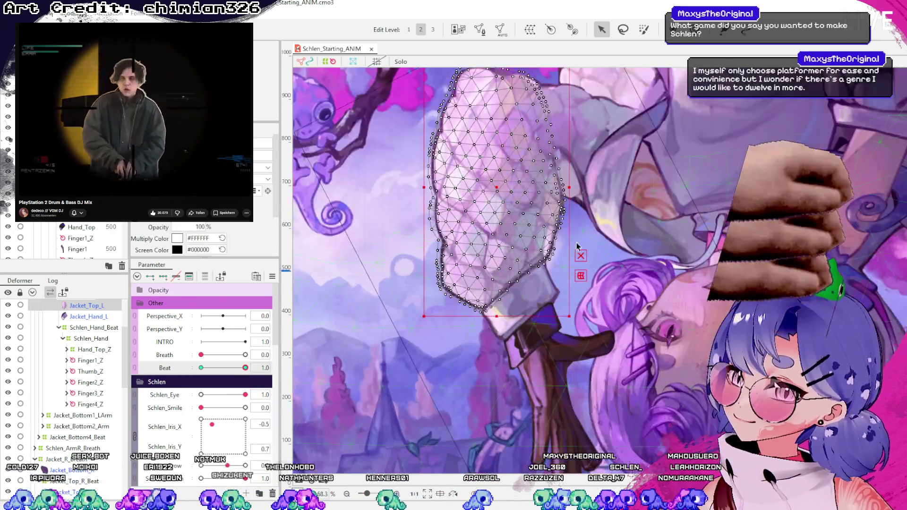
- Nudge the Jacket_Top_L sleeve's lower edge, comparing it at Beat 0 and full Beat
left_click_drag(532, 305, 529, 313)
left_click_drag(249, 368, 201, 368)
left_click(245, 368)
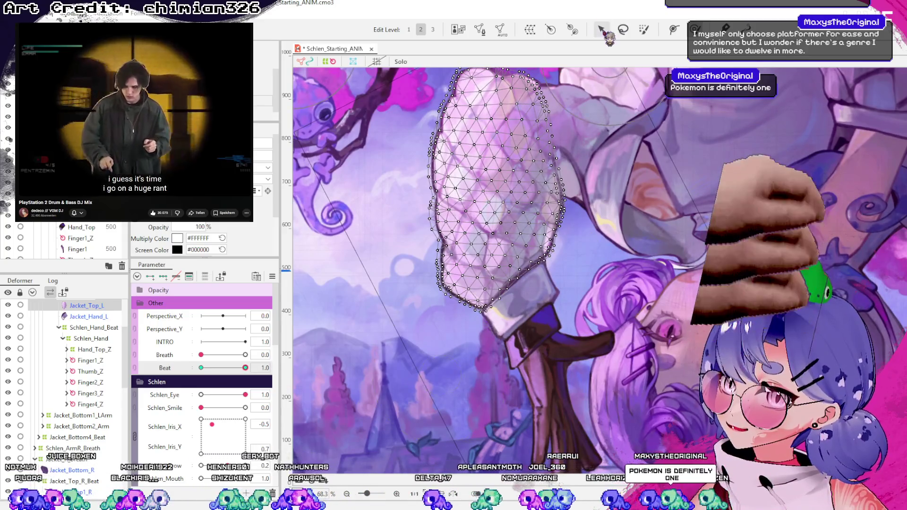
- Adjust the Jacket_Hand_L cuff's upper-left edge vertices and check the cuff motion with Beat
left_click(524, 293)
scroll(501, 127, "up", 3)
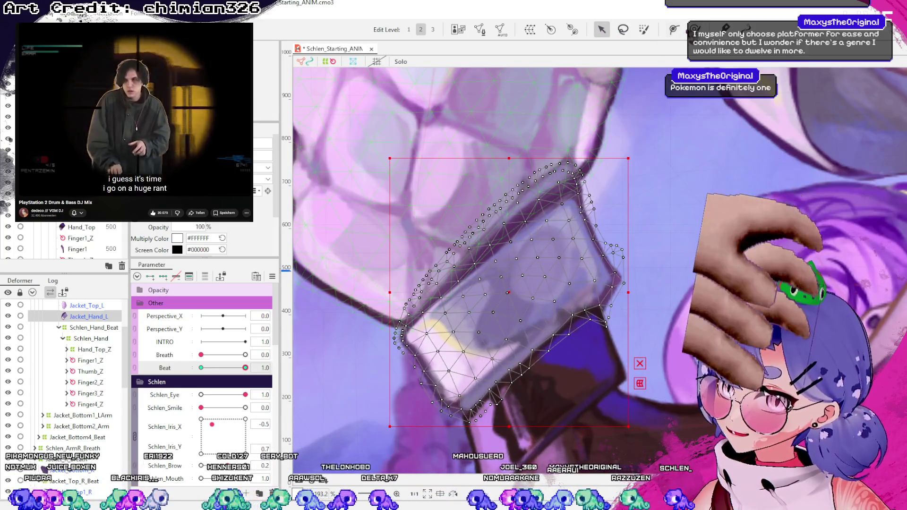
left_click_drag(558, 170, 456, 152)
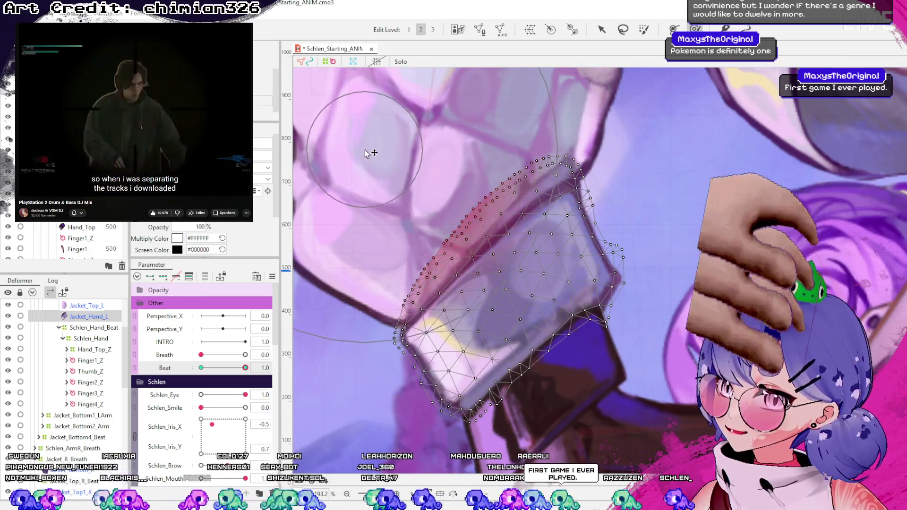
left_click(322, 189)
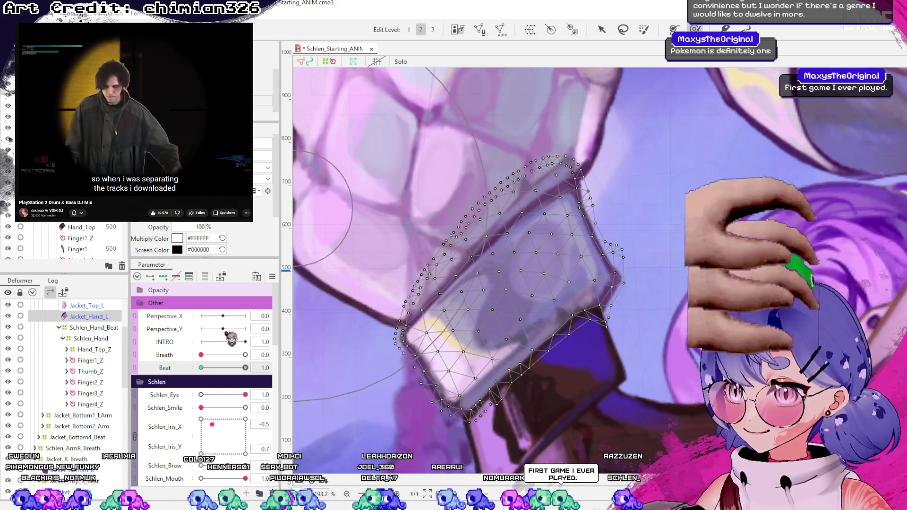
mouse_move(245, 368)
left_mouse_down()
mouse_move(205, 368)
mouse_move(245, 368)
left_mouse_up()
- Leave the cuff and preview the pose at a partial Beat value
left_click(601, 29)
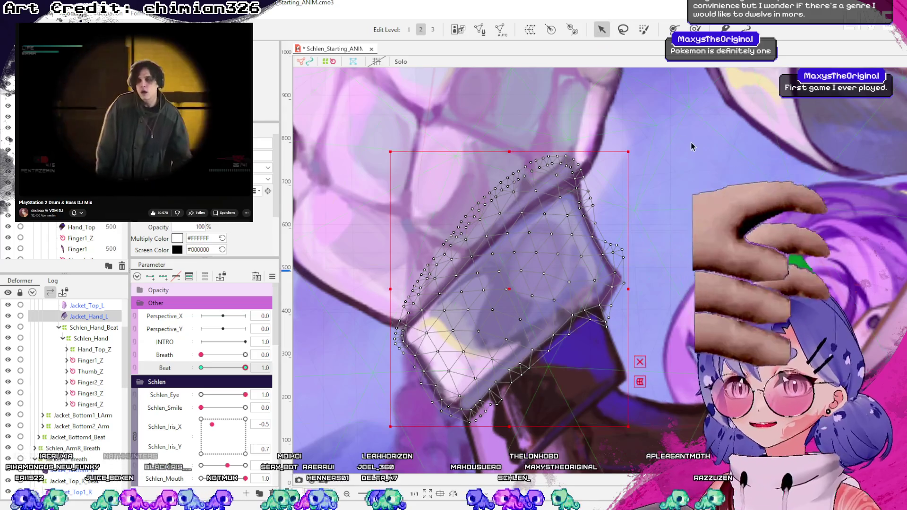
left_click(664, 260)
scroll(664, 259, "down", 5)
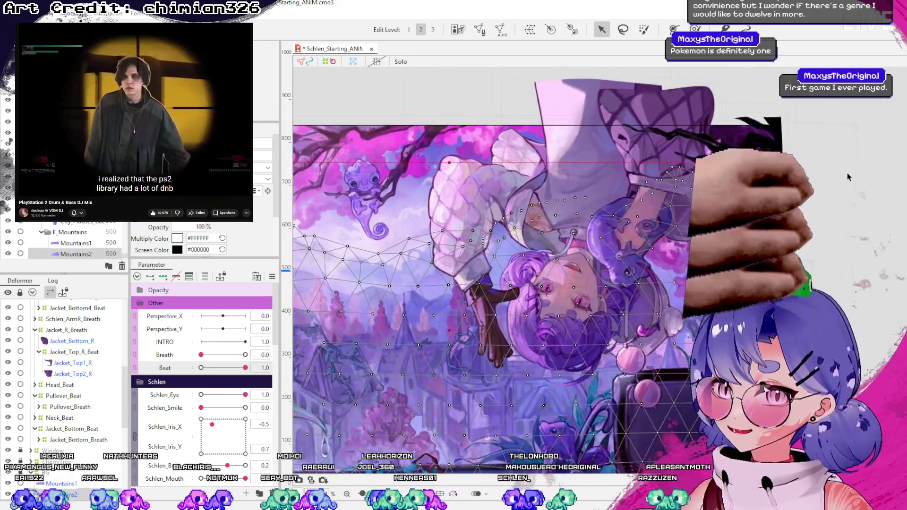
scroll(399, 326, "up", 3)
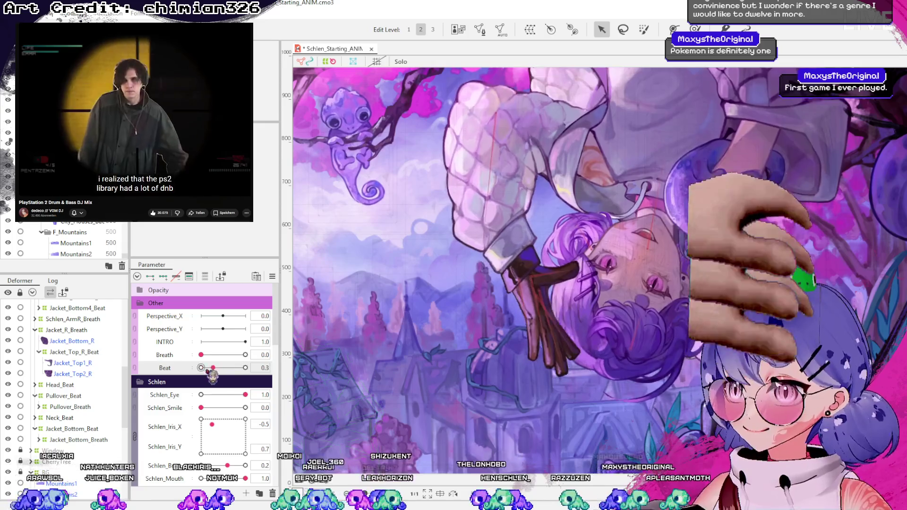
mouse_move(245, 368)
left_mouse_down()
mouse_move(229, 368)
mouse_move(244, 368)
left_mouse_up()
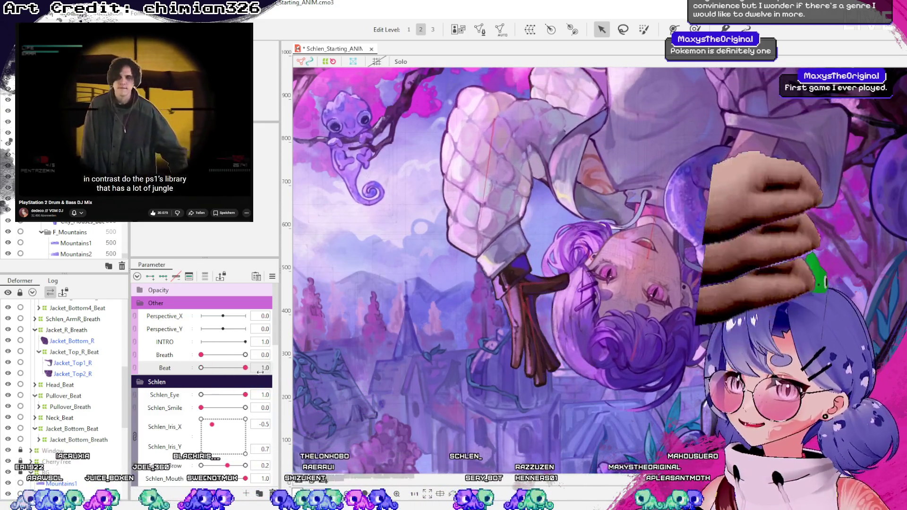
scroll(465, 132, "up", 3)
- Brush the Jacket_Top_L sleeve's upper-right edge into shape
left_click(544, 295)
scroll(446, 242, "up", 4)
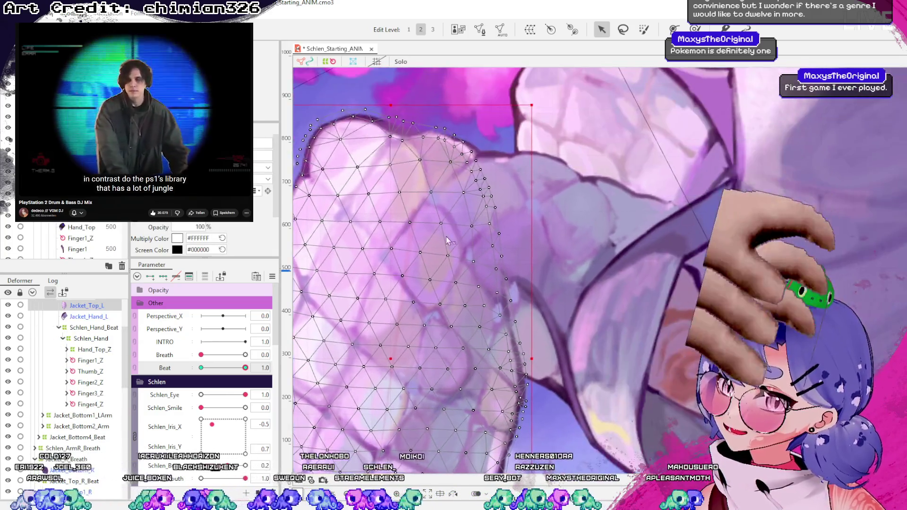
scroll(587, 202, "down", 3)
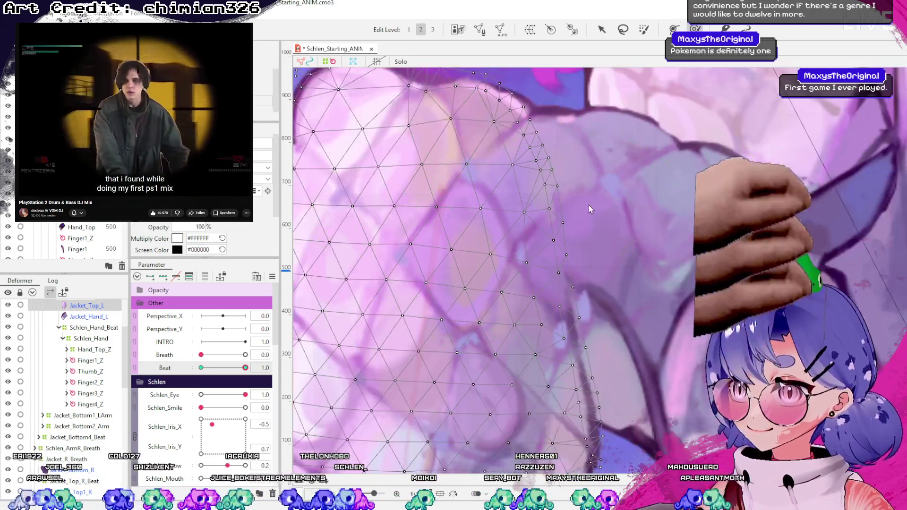
key("b")
mouse_move(567, 194)
left_mouse_down()
mouse_move(544, 180)
mouse_move(550, 175)
left_mouse_up()
scroll(555, 271, "down", 3)
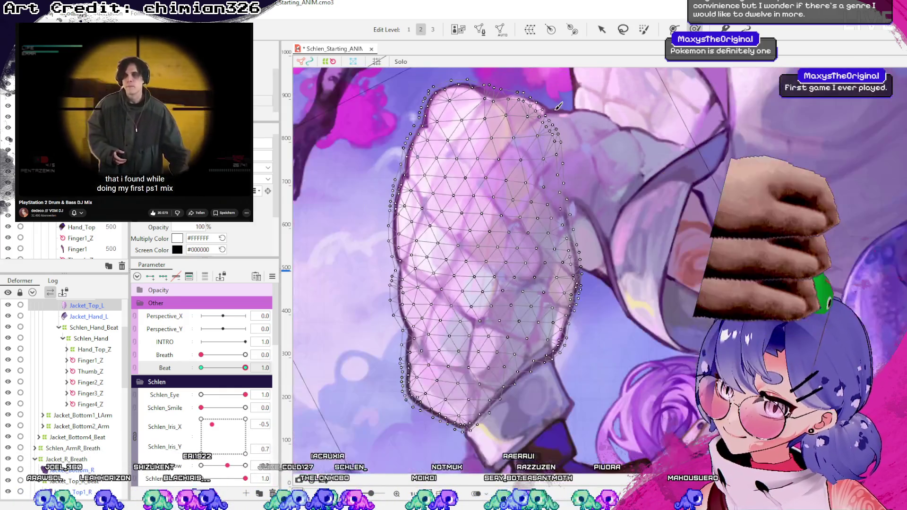
- Check the sleeve deformation across Beat and save the project
left_click(458, 229)
scroll(459, 229, "down", 2)
left_click(411, 199)
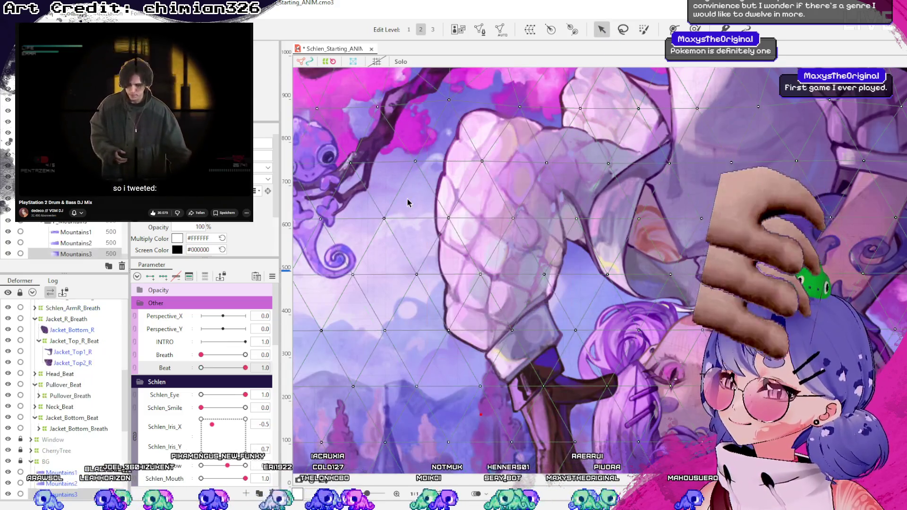
mouse_move(245, 368)
left_mouse_down()
mouse_move(202, 368)
mouse_move(245, 368)
left_mouse_up()
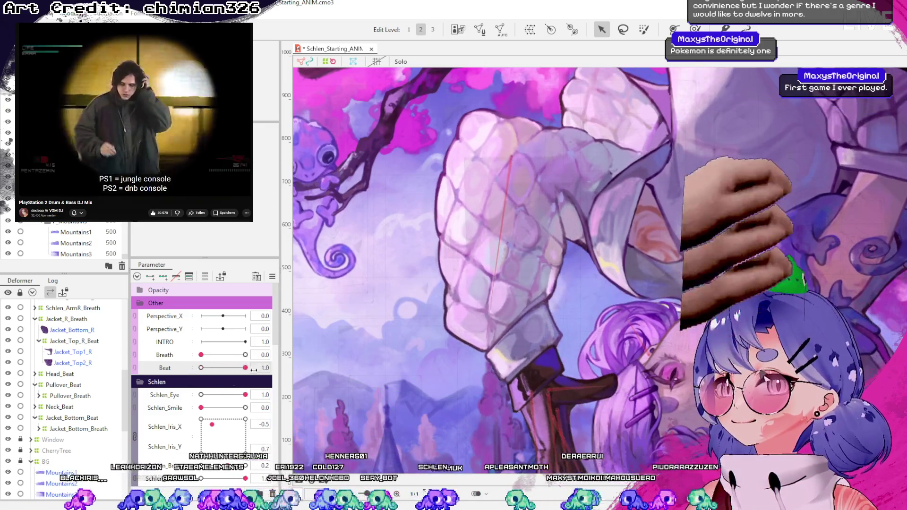
scroll(505, 269, "down", 3)
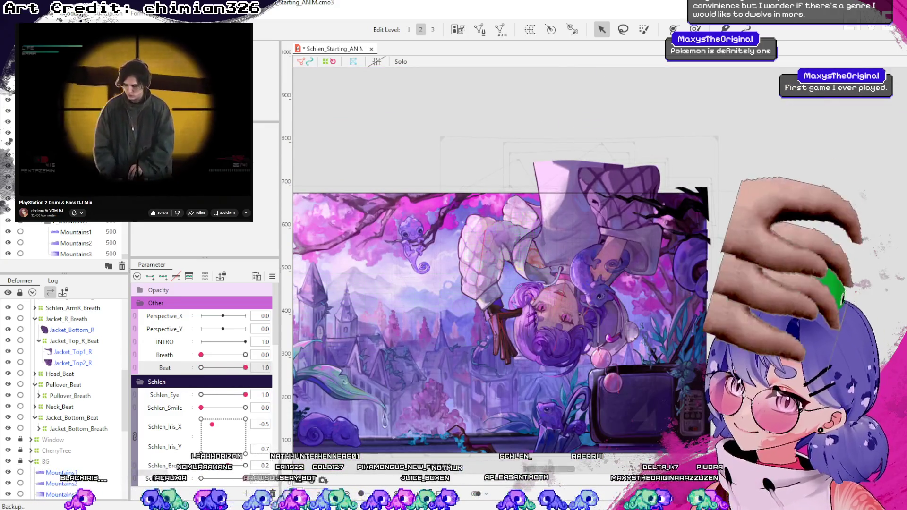
key("ctrl+s")
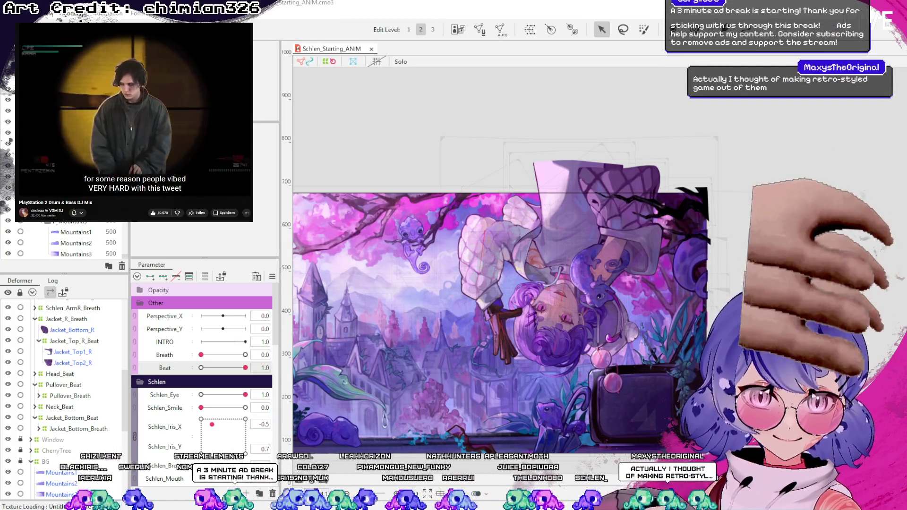
left_click(439, 255)
scroll(439, 255, "up", 5)
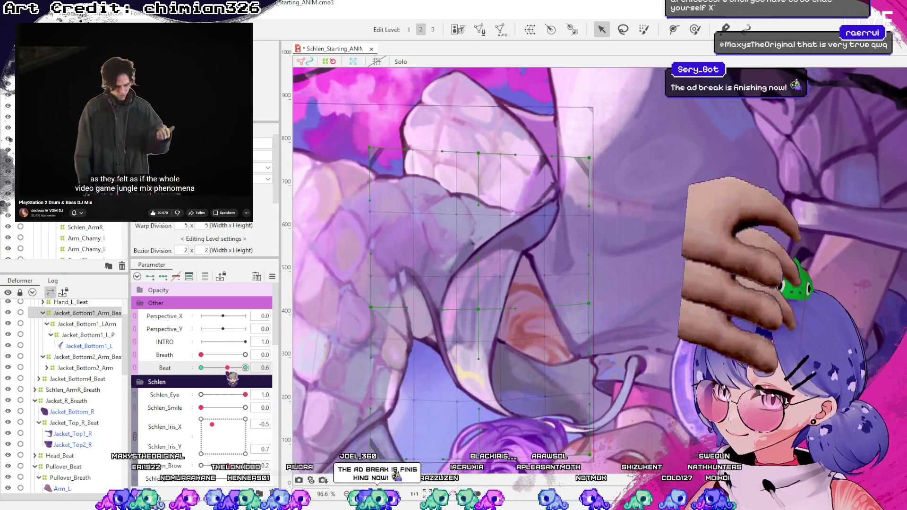
- Undo the last change, ease Beat down, and select Jacket_Bottom3_L with Breath raised to 1.0
key("ctrl+z")
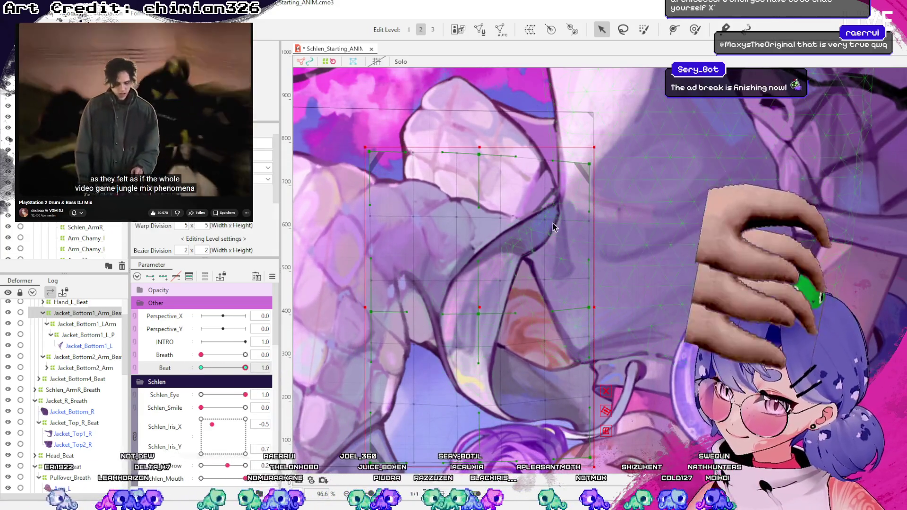
mouse_move(246, 368)
left_mouse_down()
mouse_move(172, 368)
mouse_move(201, 368)
left_mouse_up()
left_click(200, 355)
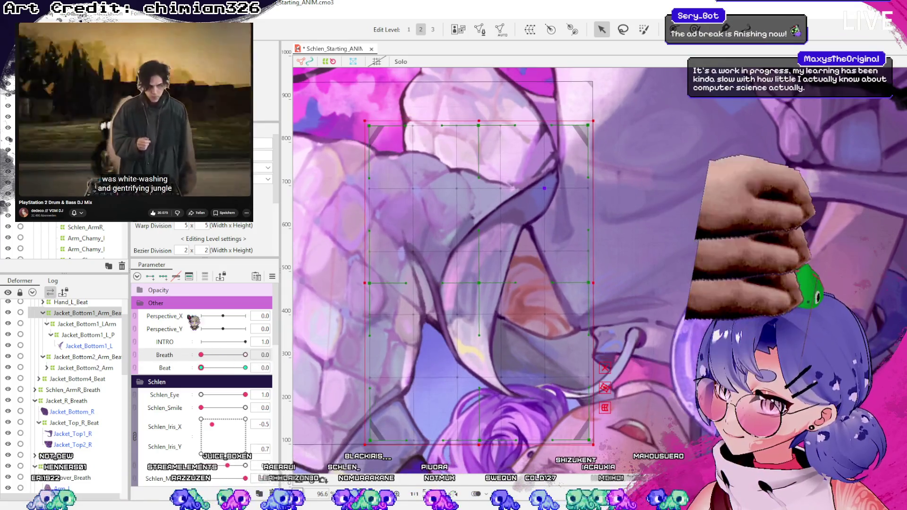
left_click(410, 166)
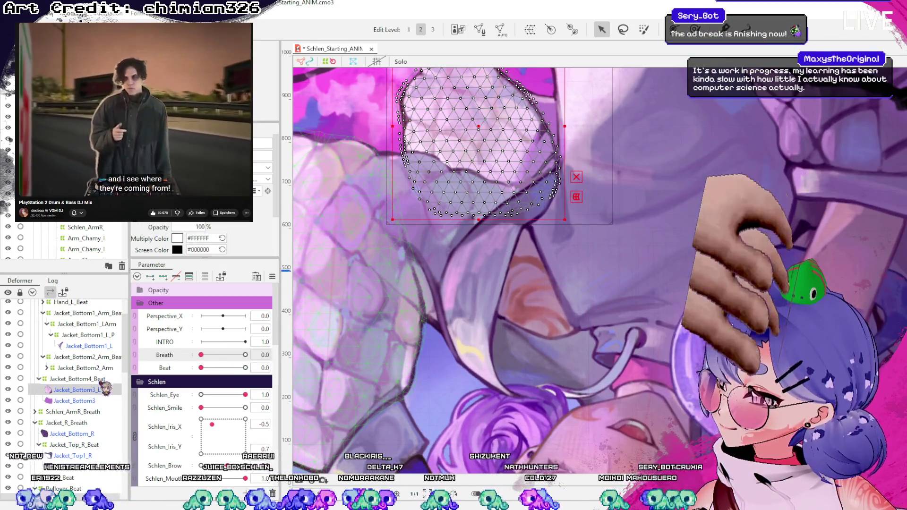
scroll(341, 309, "down", 3)
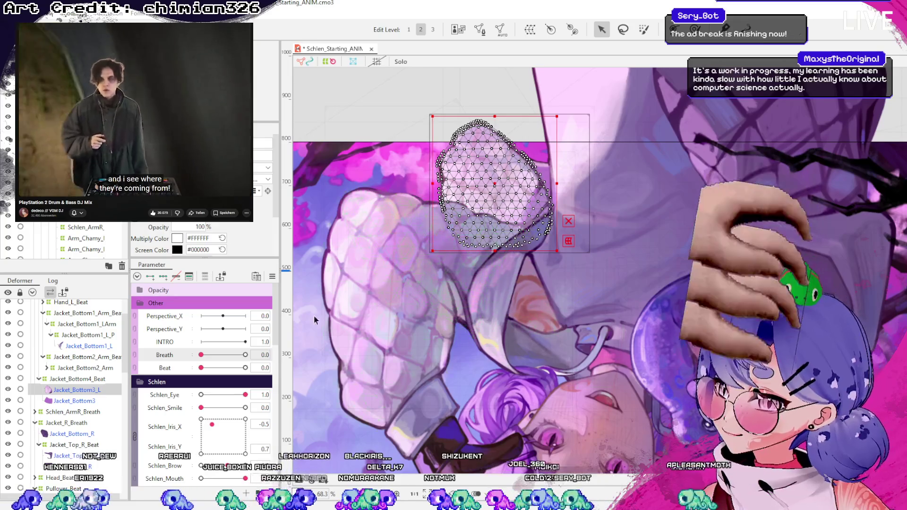
scroll(192, 402, "down", 5)
scroll(193, 402, "up", 4)
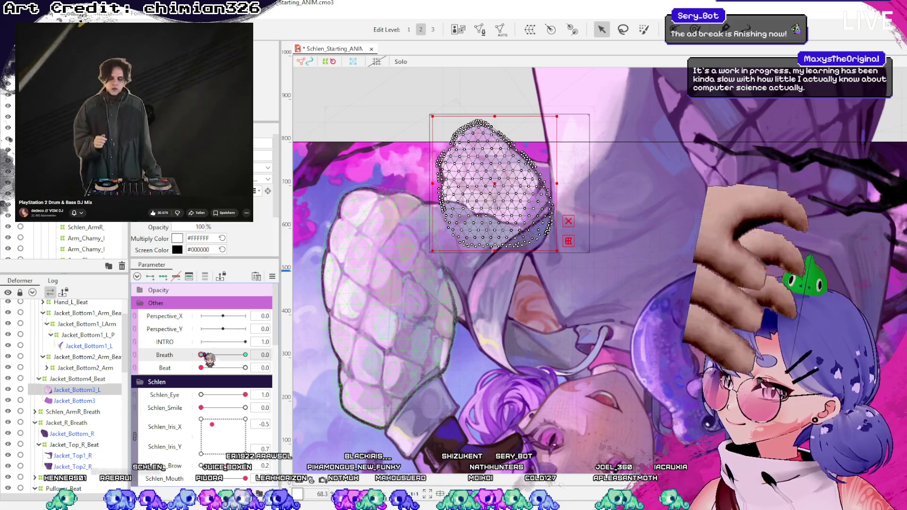
left_click_drag(216, 355, 262, 355)
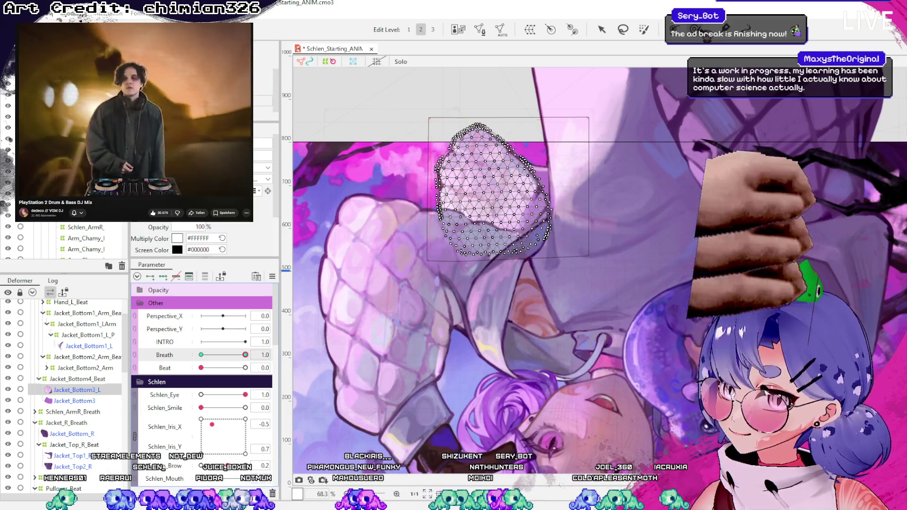
left_click_drag(438, 239, 602, 265)
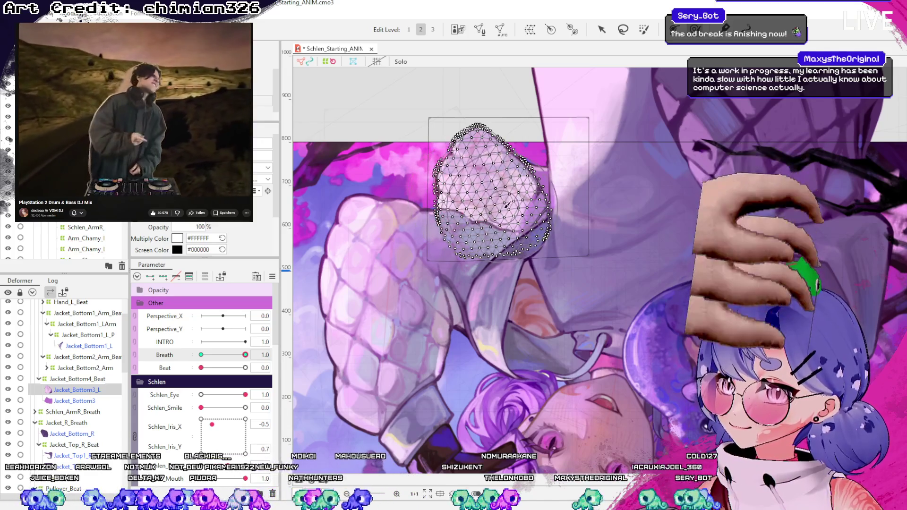
left_click(603, 32)
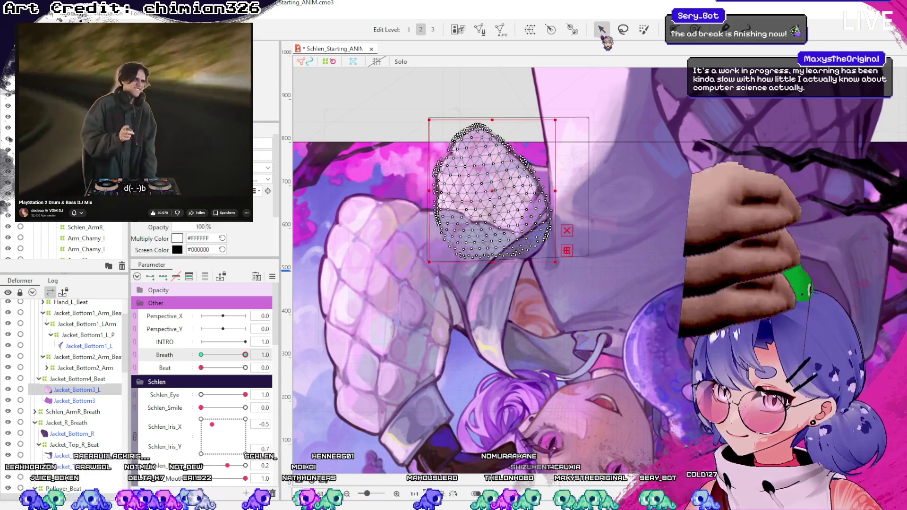
key("Escape")
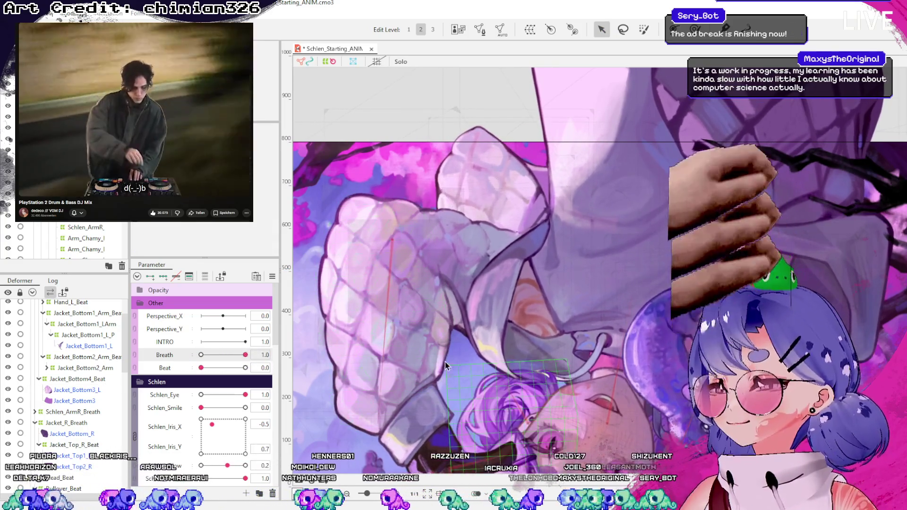
- Reselect the Jacket_Bottom3_L mesh and return to the Arrow tool
left_click(431, 356)
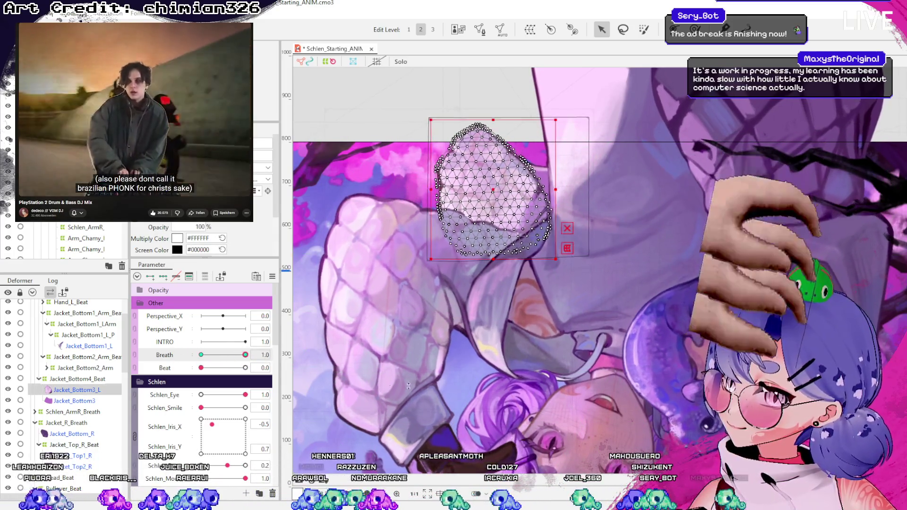
left_click(418, 96)
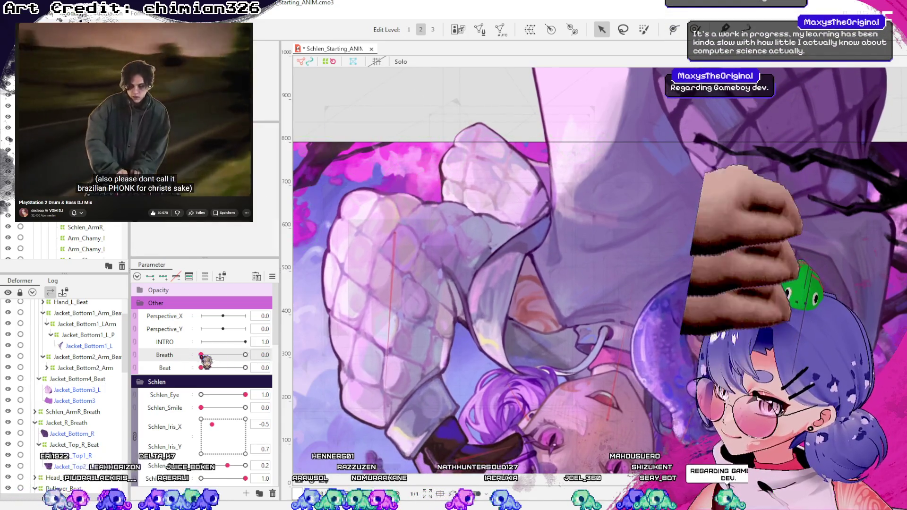
left_click(489, 192)
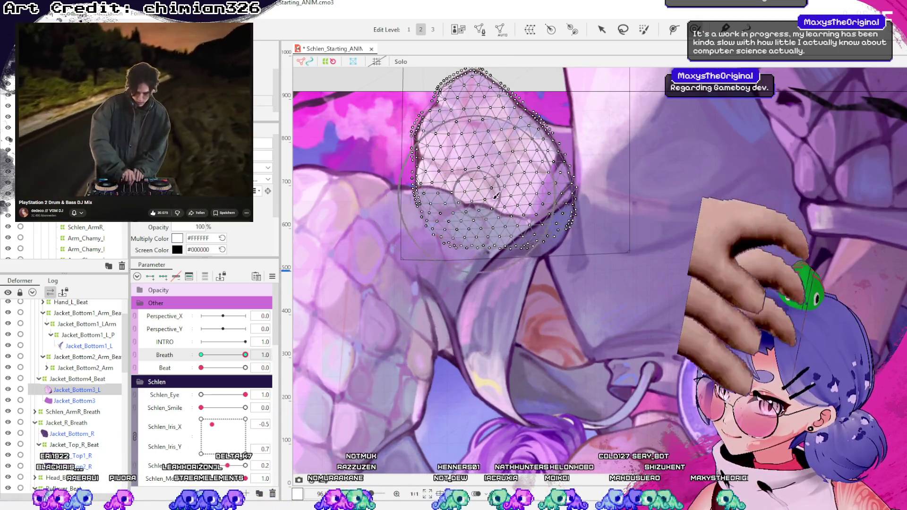
left_click(602, 29)
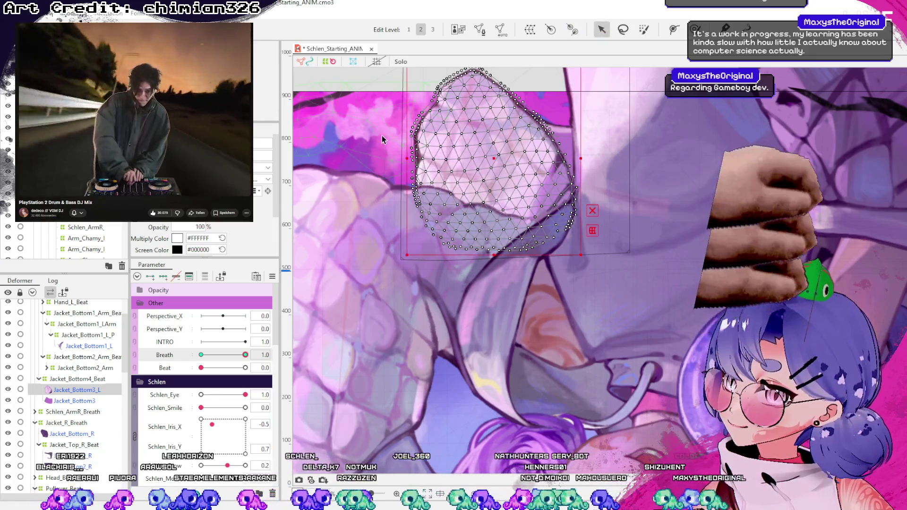
left_click(386, 139)
mouse_move(245, 355)
left_mouse_down()
mouse_move(226, 357)
mouse_move(447, 378)
left_mouse_up()
left_click(418, 364)
scroll(417, 364, "down", 3)
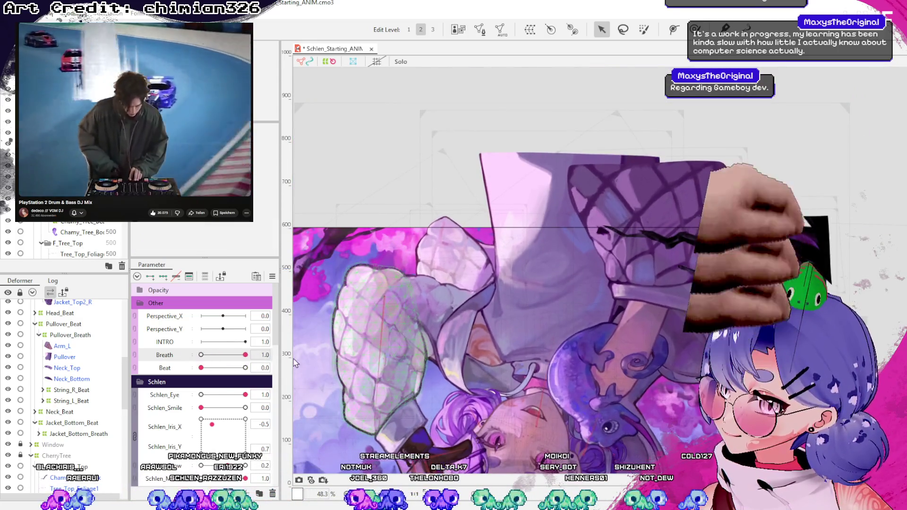
- Compare Jacket_Bottom3_L at Breath 0 and 1, then brush-select its lower-left vertices
left_click(447, 268)
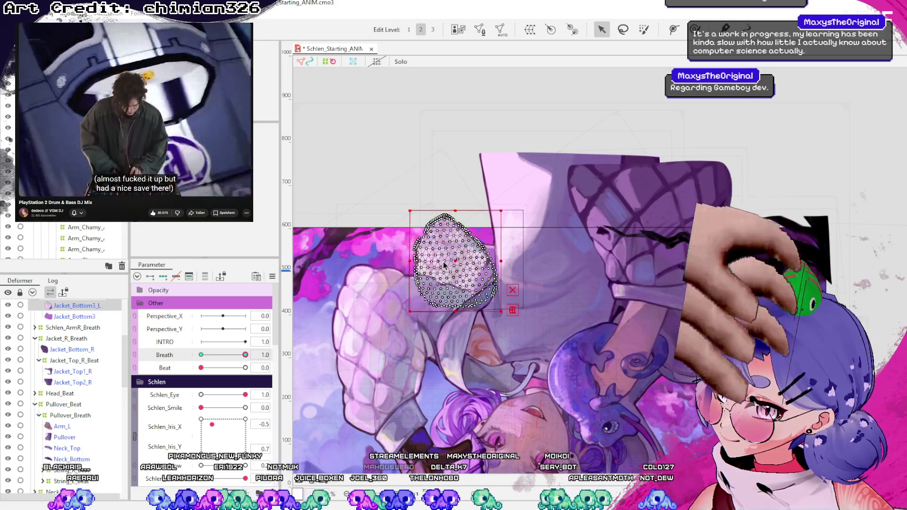
left_click(200, 354)
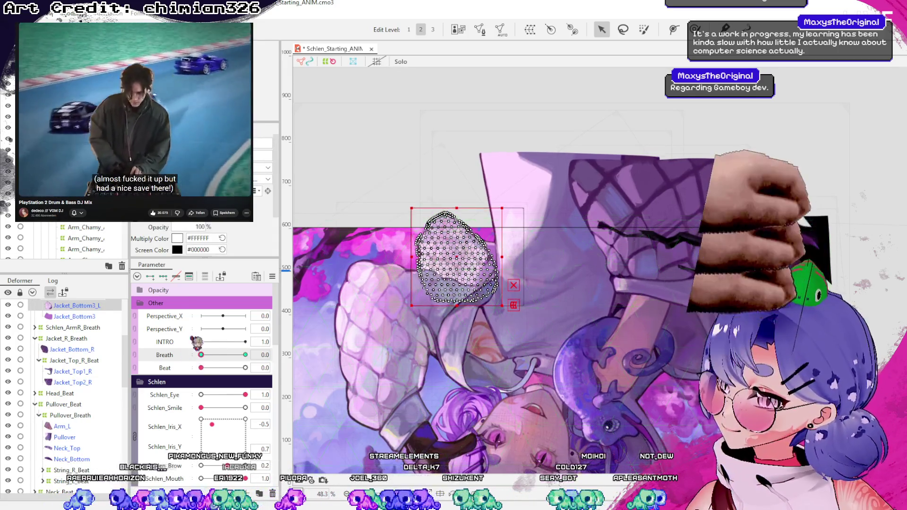
left_click_drag(204, 356, 255, 354)
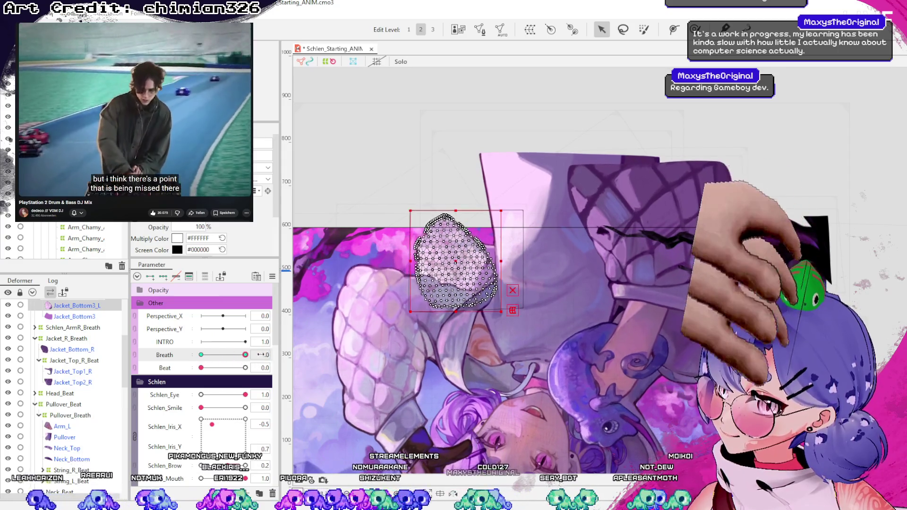
scroll(420, 290, "up", 3)
key("b")
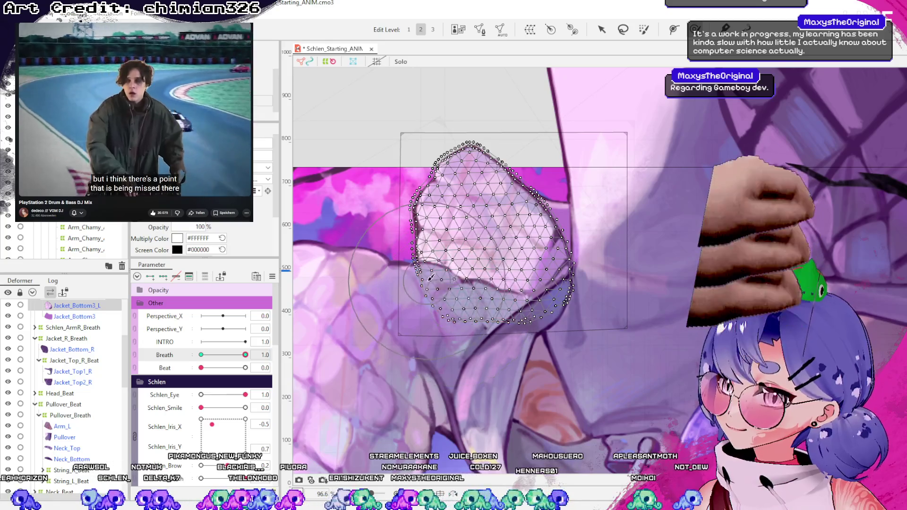
left_click_drag(430, 281, 444, 314)
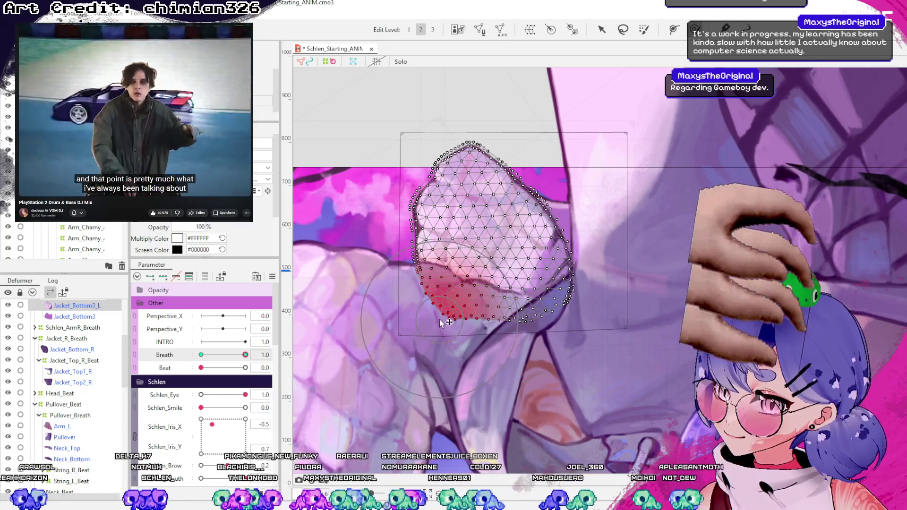
left_click(602, 29)
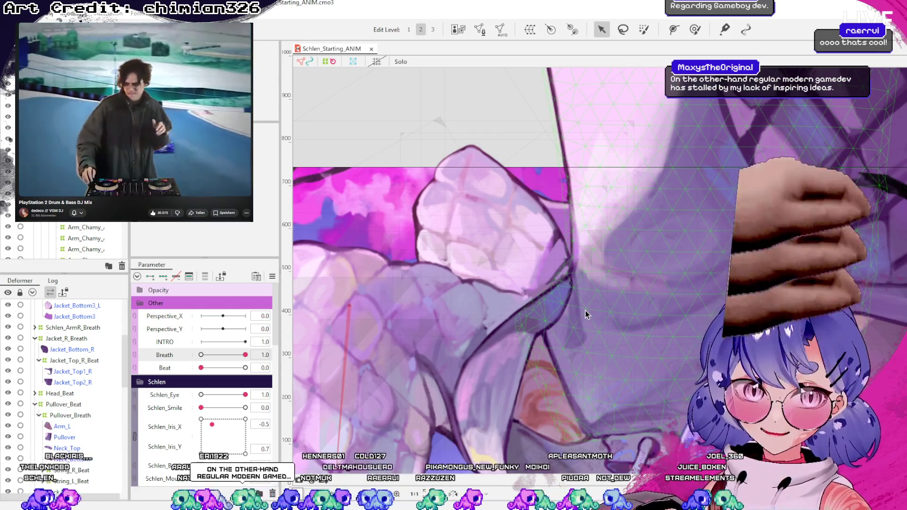
- Scrub Breath back and forth to test breathing, leave it at 0.0, and set Beat to 1.0
scroll(518, 271, "down", 3)
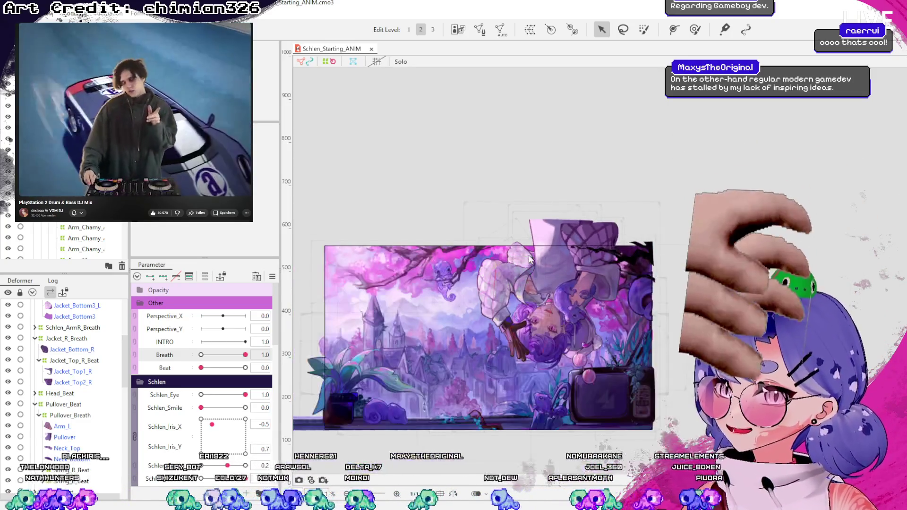
left_click(530, 275)
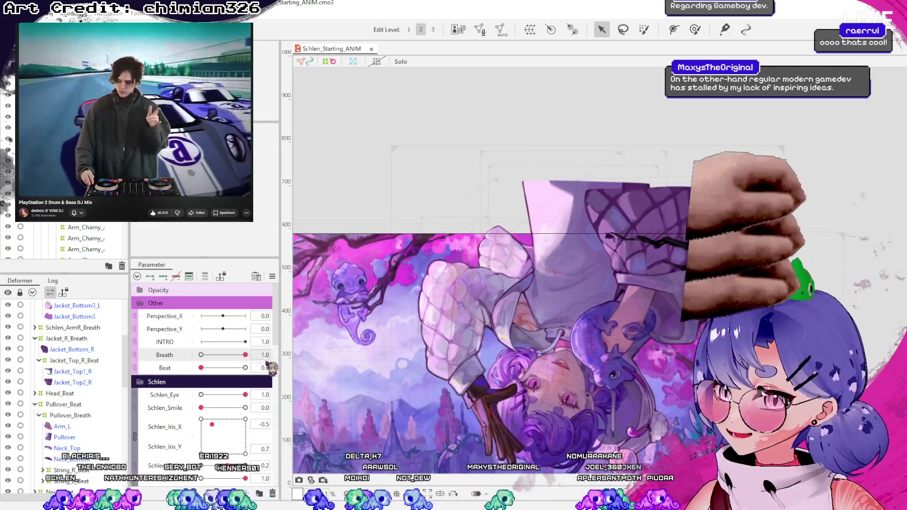
mouse_move(244, 354)
left_mouse_down()
mouse_move(201, 355)
mouse_move(246, 355)
mouse_move(237, 367)
mouse_move(202, 368)
mouse_move(222, 355)
mouse_move(179, 355)
mouse_move(279, 365)
mouse_move(233, 368)
left_mouse_up()
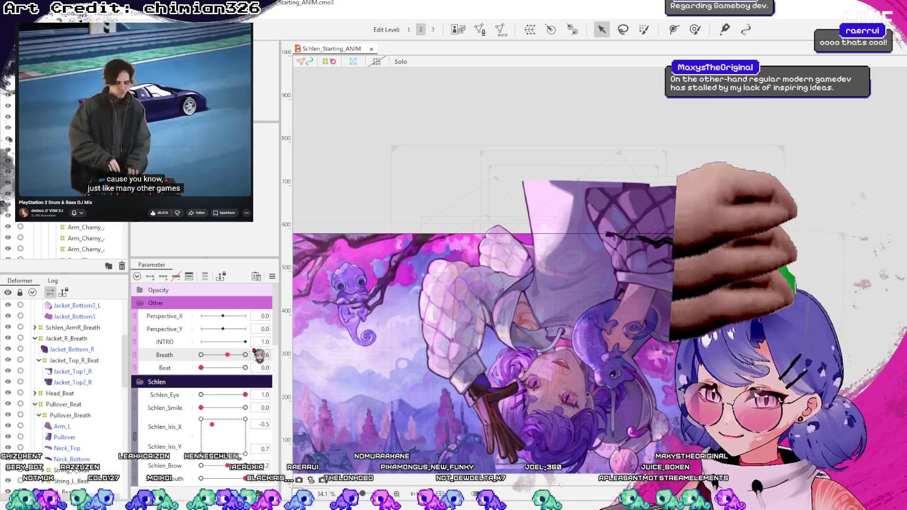
mouse_move(231, 357)
left_mouse_down()
mouse_move(203, 364)
mouse_move(232, 361)
left_mouse_up()
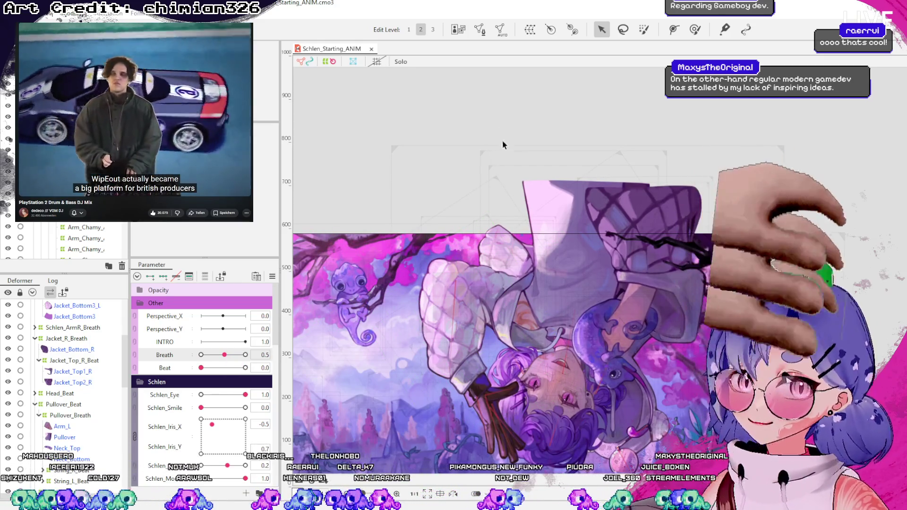
scroll(508, 183, "up", 2)
scroll(424, 350, "up", 2)
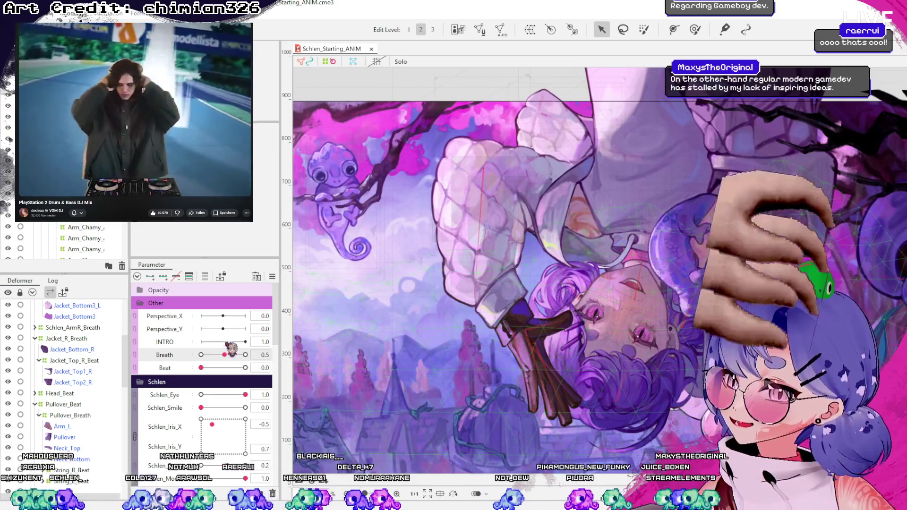
mouse_move(231, 363)
left_mouse_down()
mouse_move(248, 360)
mouse_move(204, 360)
left_mouse_up()
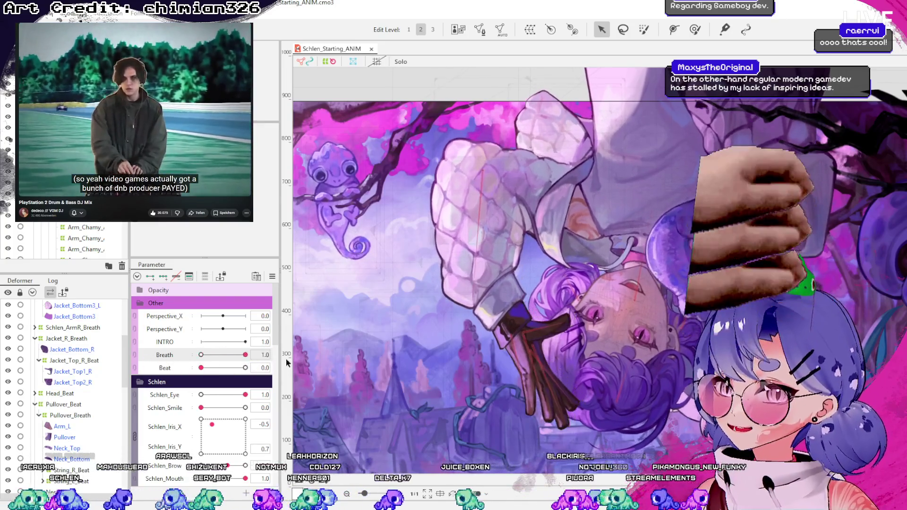
left_click(216, 354)
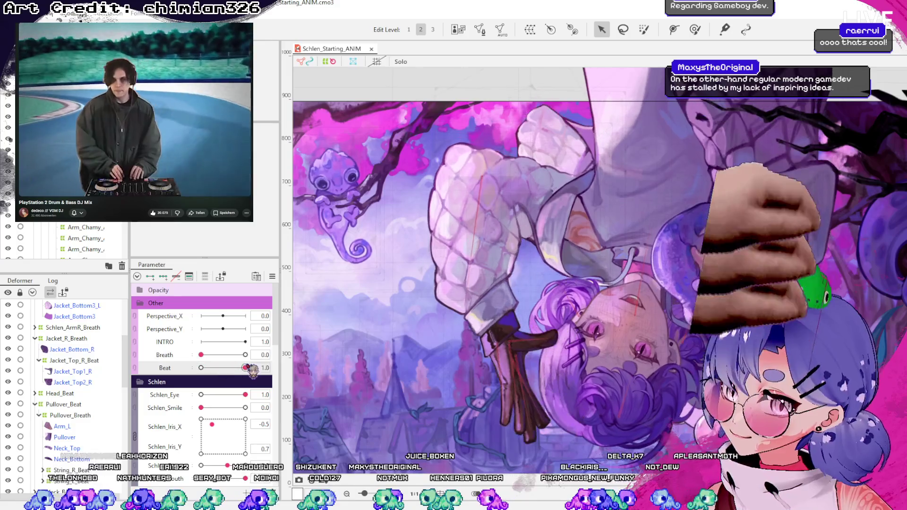
left_click_drag(203, 367, 246, 368)
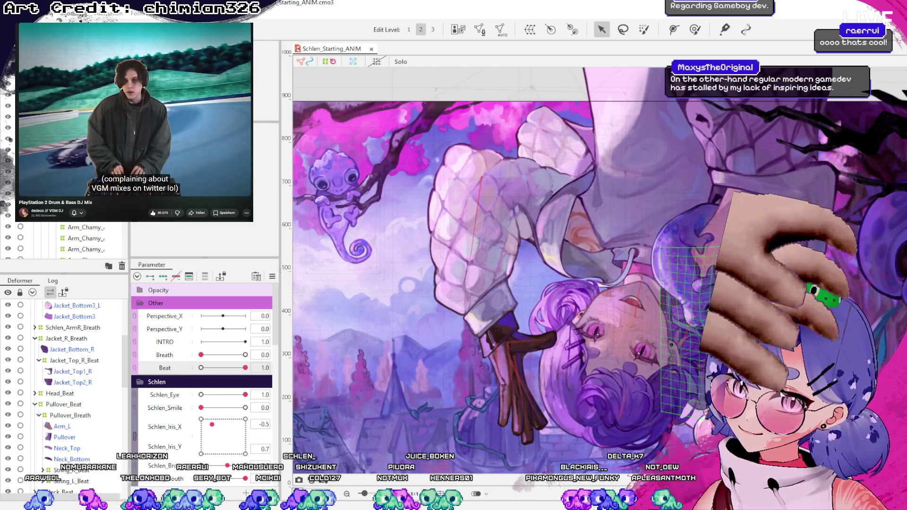
left_click(467, 218)
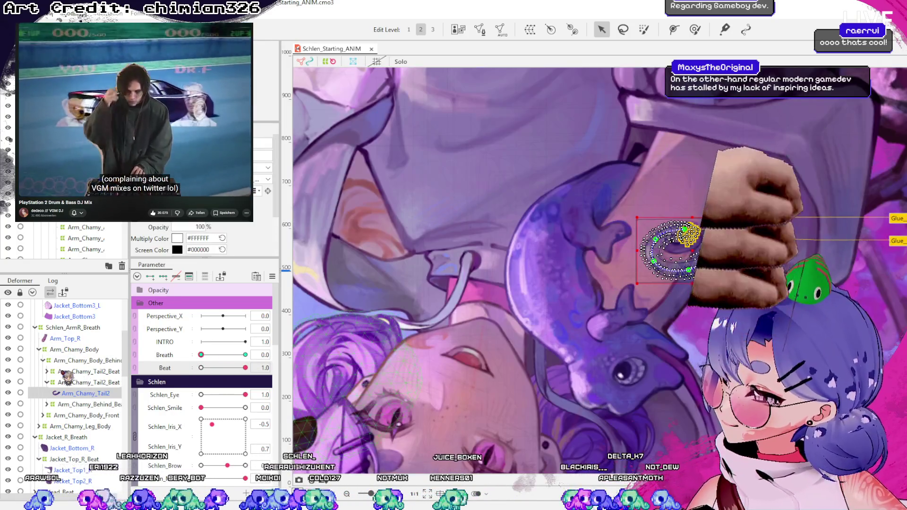
- Browse the Arm_Chamy_Body_Behind, Arm_Chamy_Tail2_Beat and Arm_Chamy_Behind_Beat deformers, settling on Arm_Chamy_Tail2_Beat
left_click(78, 360)
left_click(90, 372)
left_click(90, 383)
left_click(46, 383)
left_click(83, 395)
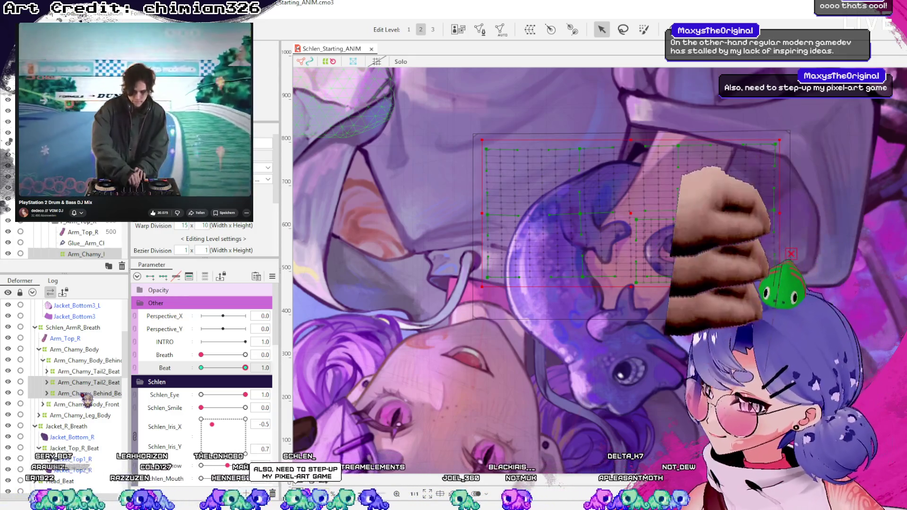
left_click(89, 372)
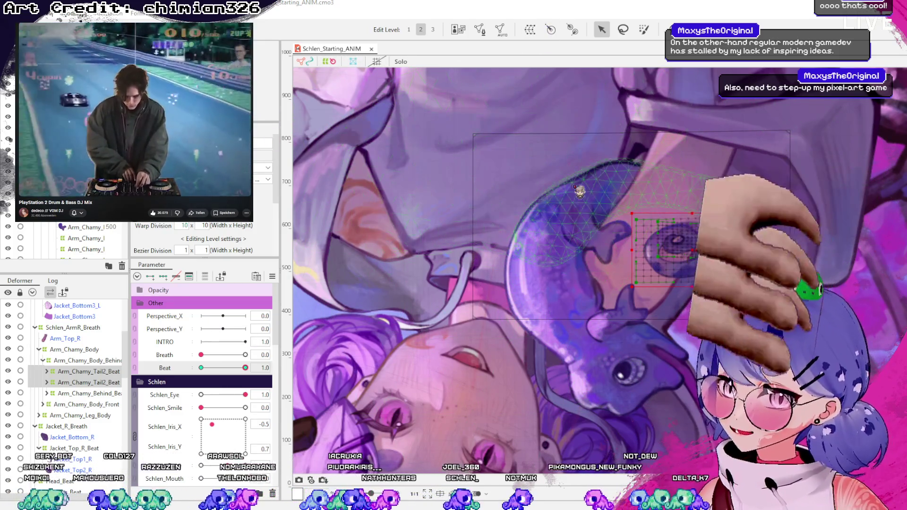
left_click(531, 30)
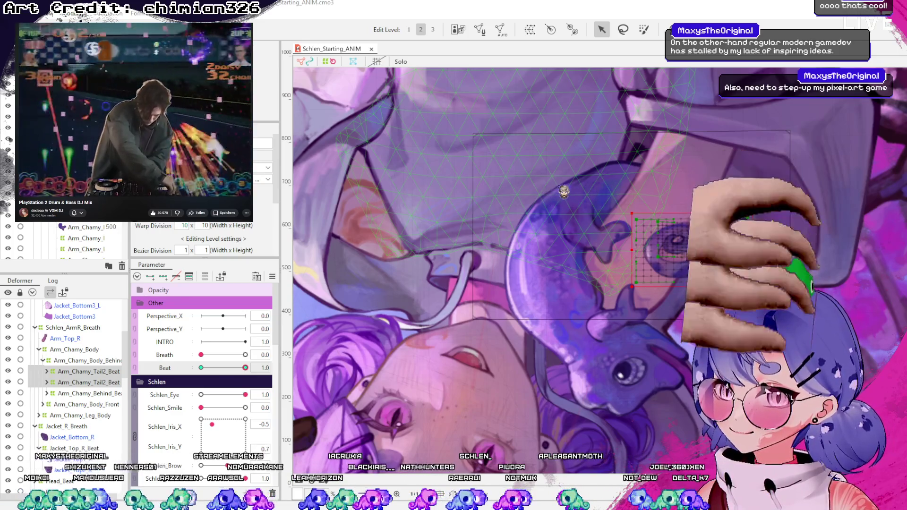
left_click(405, 191)
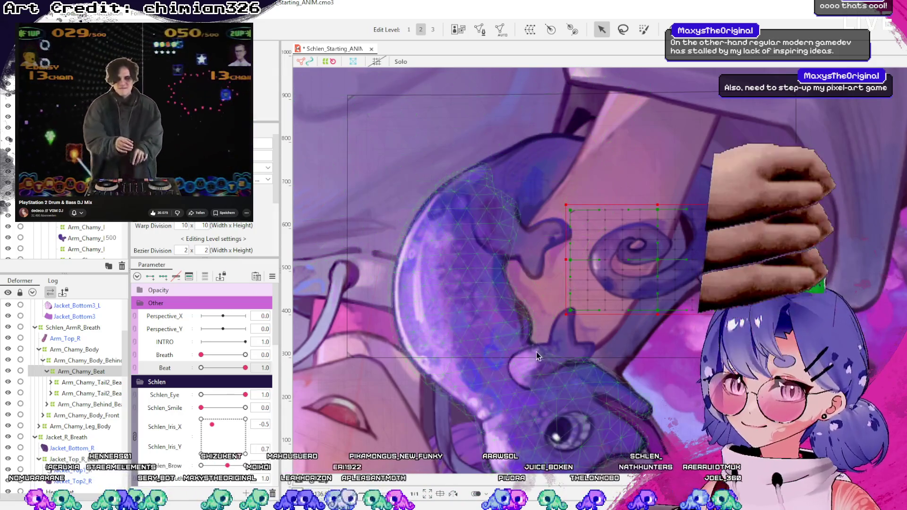
- Scrub Beat to preview the chameleon's tail curl under its warp deformer
mouse_move(245, 368)
left_mouse_down()
mouse_move(201, 368)
mouse_move(245, 368)
left_mouse_up()
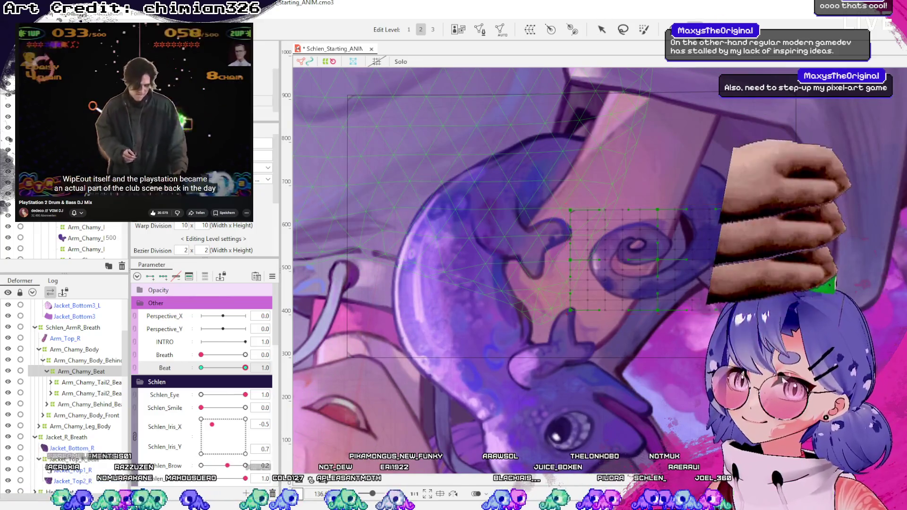
left_click(591, 234)
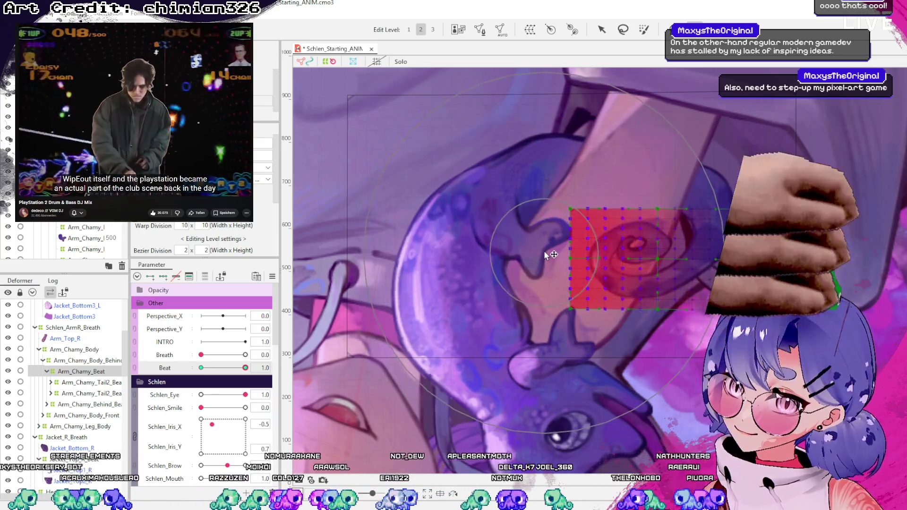
mouse_move(245, 367)
left_mouse_down()
mouse_move(203, 368)
mouse_move(245, 367)
left_mouse_up()
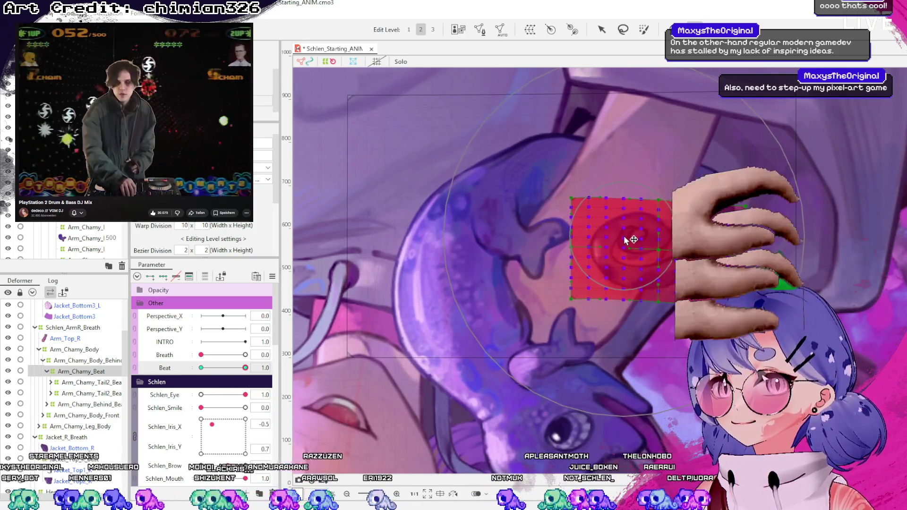
mouse_move(245, 367)
left_mouse_down()
mouse_move(236, 367)
mouse_move(257, 366)
left_mouse_up()
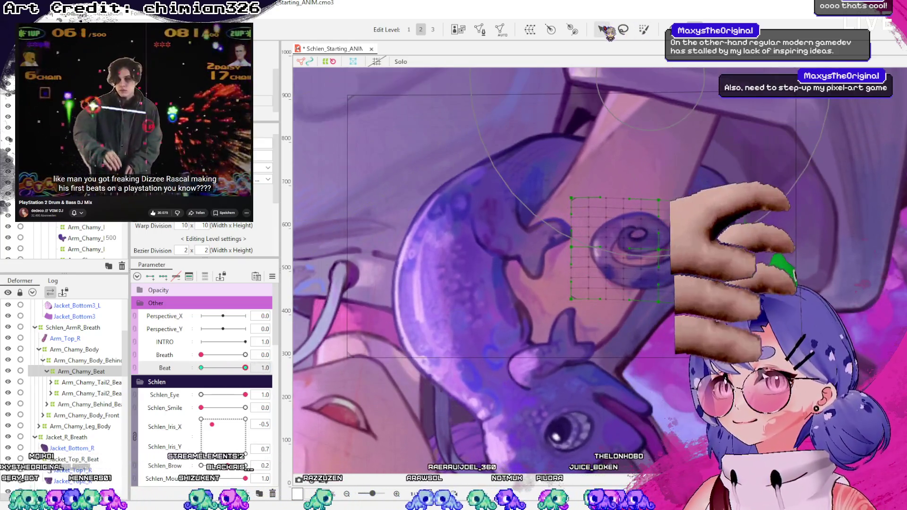
- Shift the tail-curl warp deformer slightly, then undo the last point adjustment
left_click(602, 29)
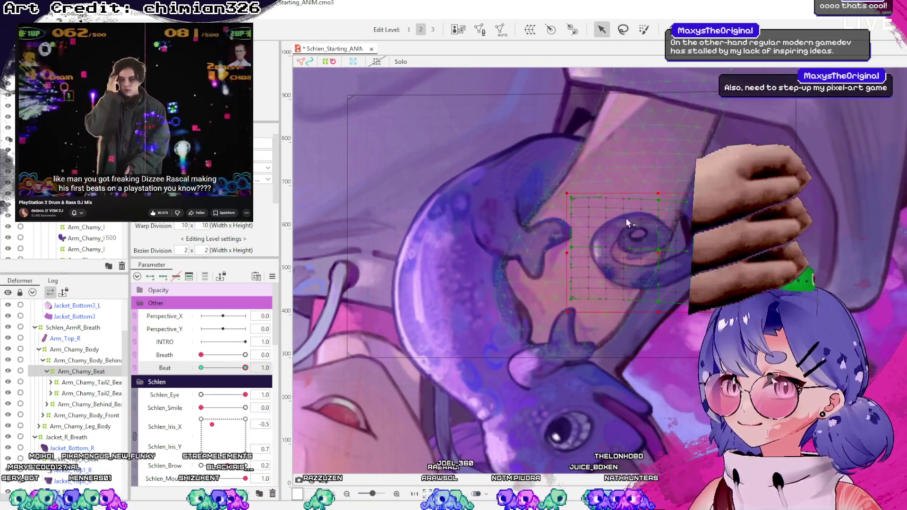
left_click(658, 253)
left_click_drag(659, 256, 655, 263)
left_click(653, 252)
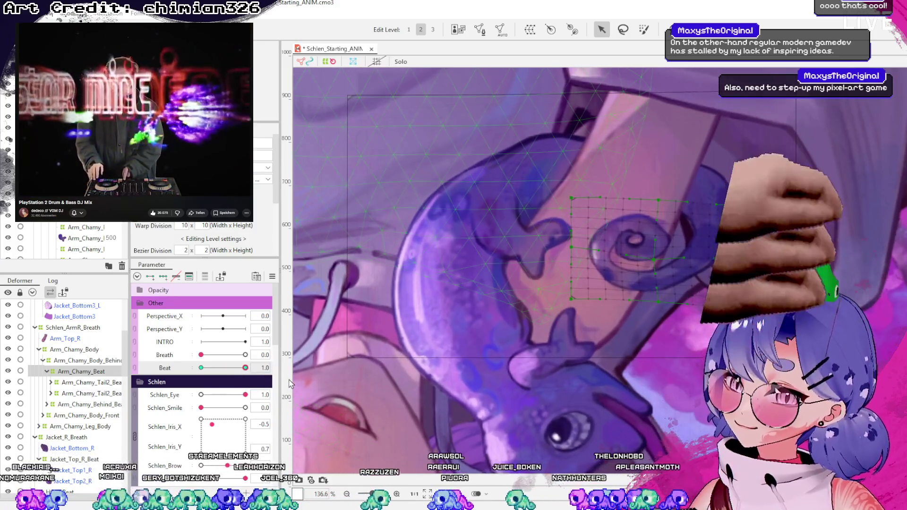
key("ctrl+z")
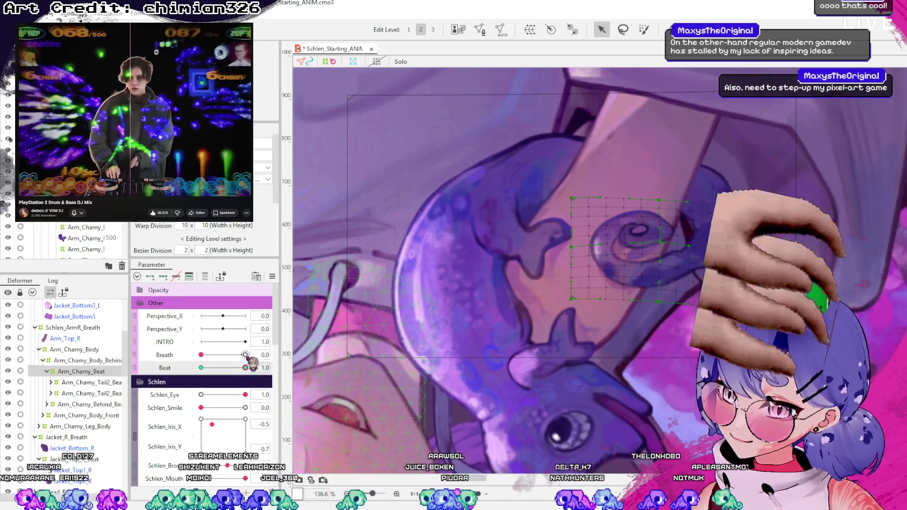